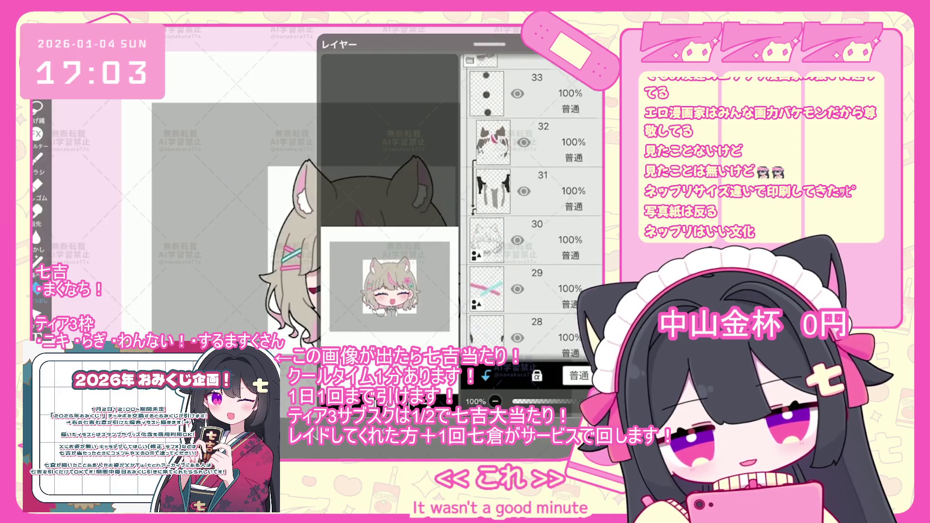
- On line-art layer 30, lasso the clothing lines below the smiling face
{"action": "left_click", "coordinate": [533, 262]}
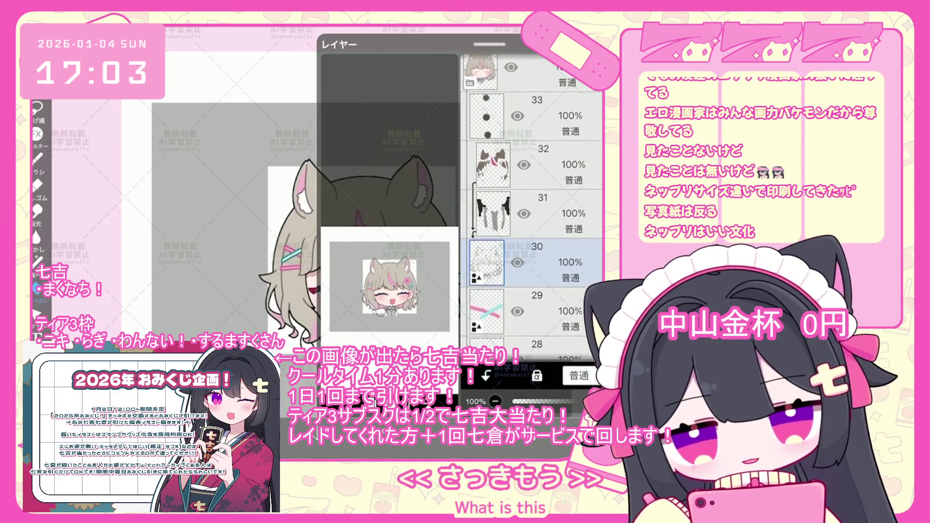
{"action": "left_click", "coordinate": [527, 397]}
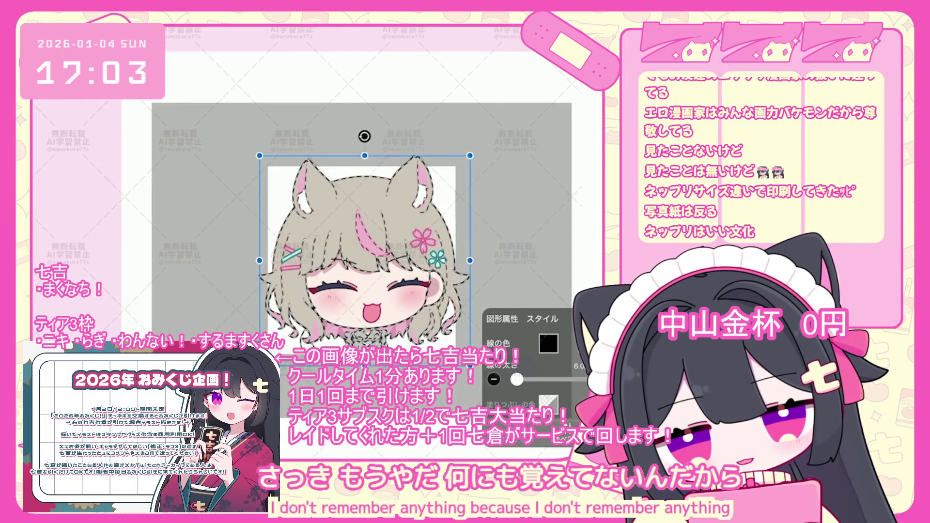
{"action": "left_click", "coordinate": [527, 397]}
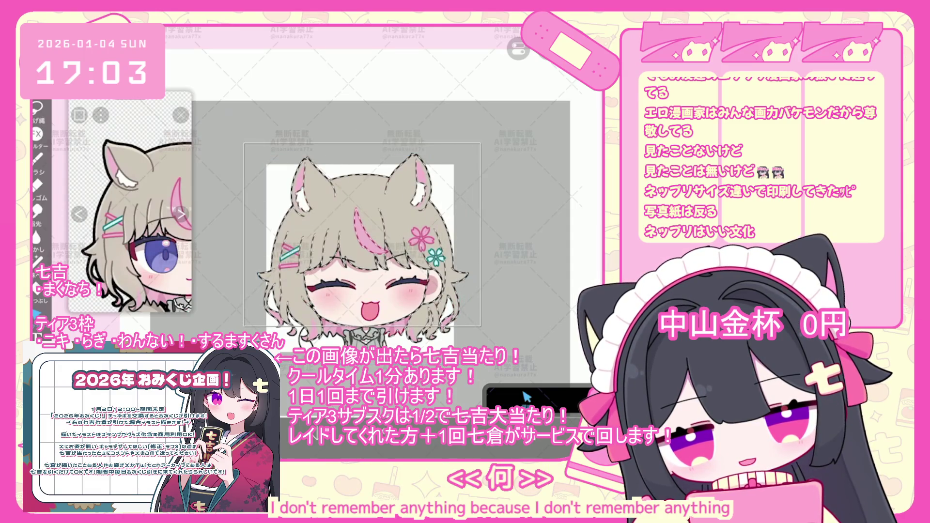
{"action": "scroll", "coordinate": [368, 233], "scroll_direction": "up", "scroll_amount": 3}
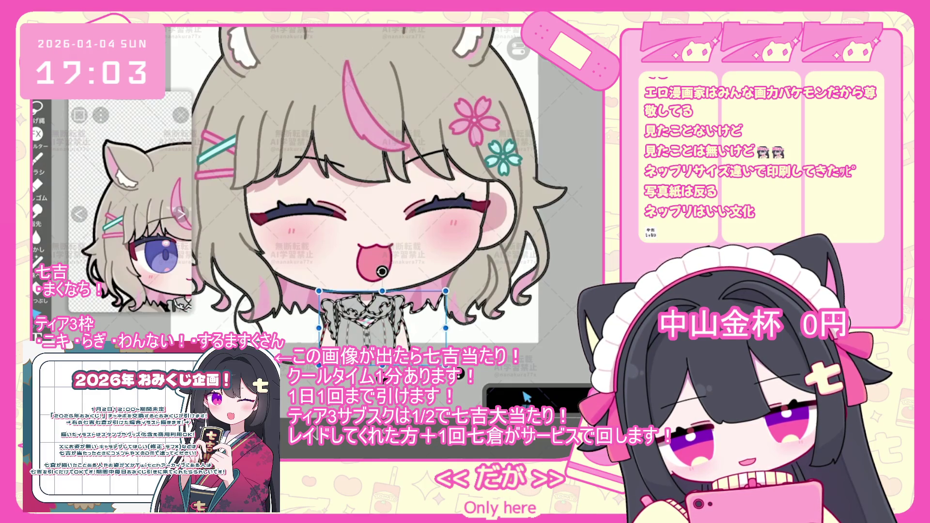
- Cut the clothing lines and paste them onto a new layer above layer 29
{"action": "key", "text": "ctrl+x"}
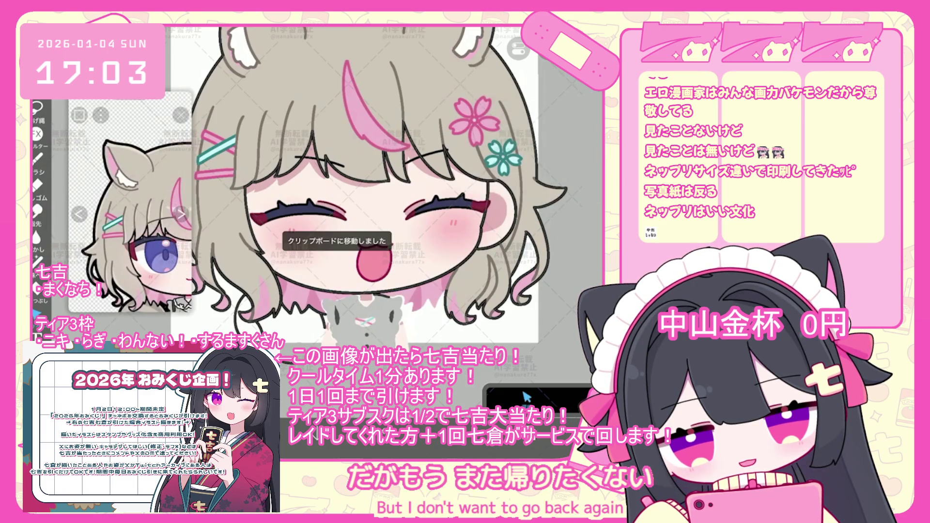
{"action": "key", "text": "ctrl+z"}
{"action": "scroll", "coordinate": [339, 218], "scroll_direction": "up", "scroll_amount": 3}
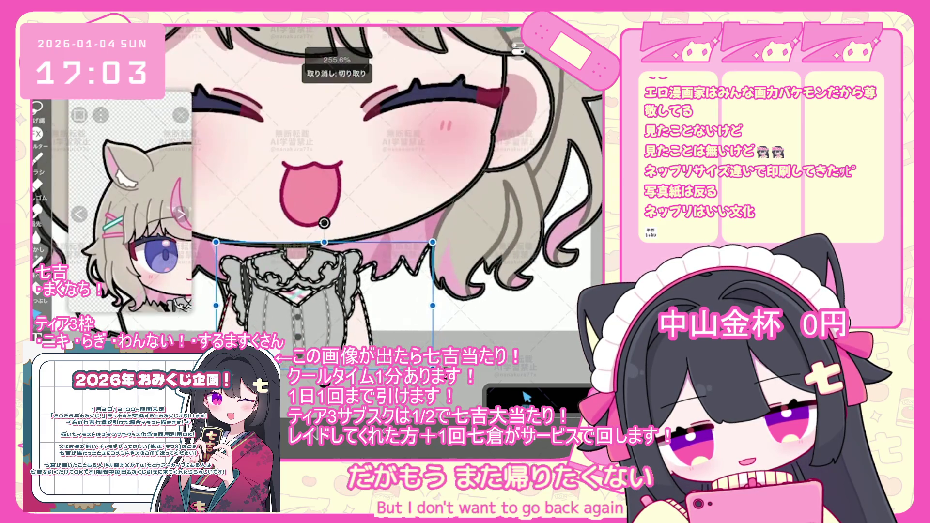
{"action": "scroll", "coordinate": [325, 253], "scroll_direction": "up", "scroll_amount": 3}
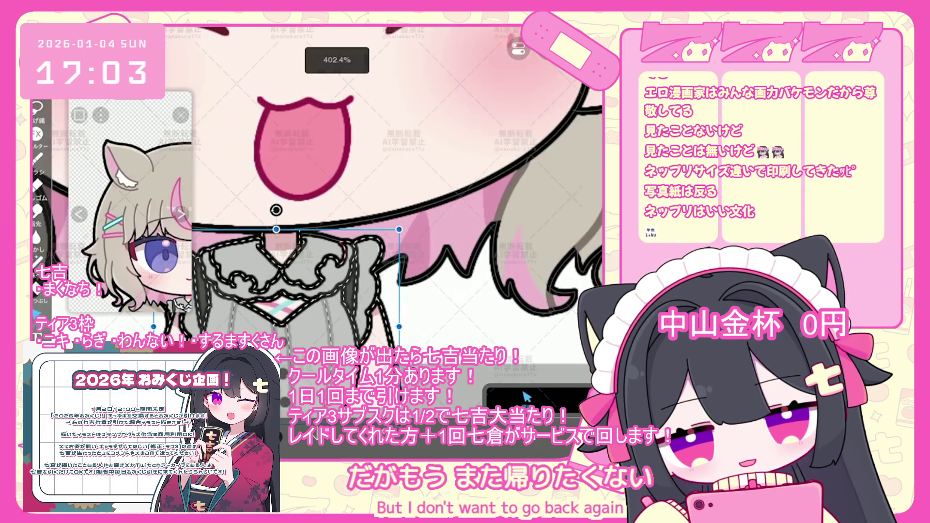
{"action": "scroll", "coordinate": [339, 218], "scroll_direction": "down", "scroll_amount": 3}
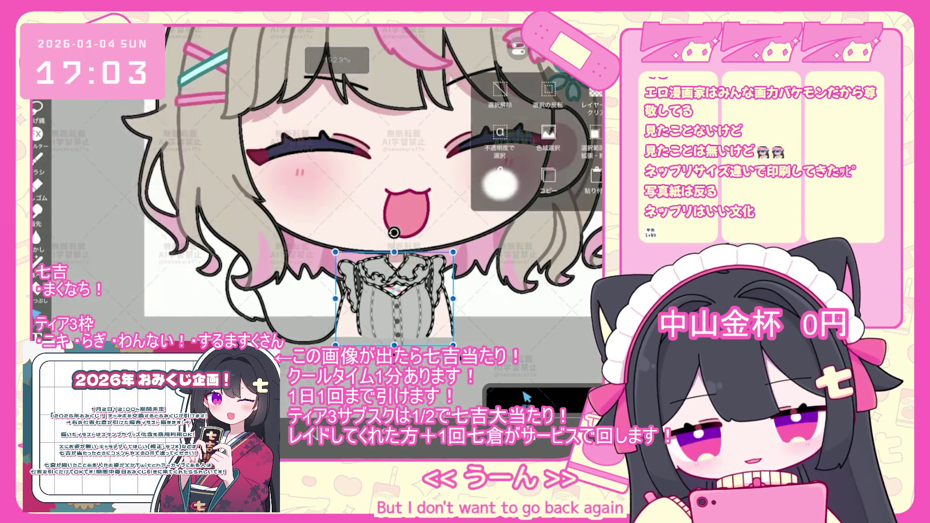
{"action": "key", "text": "ctrl+x"}
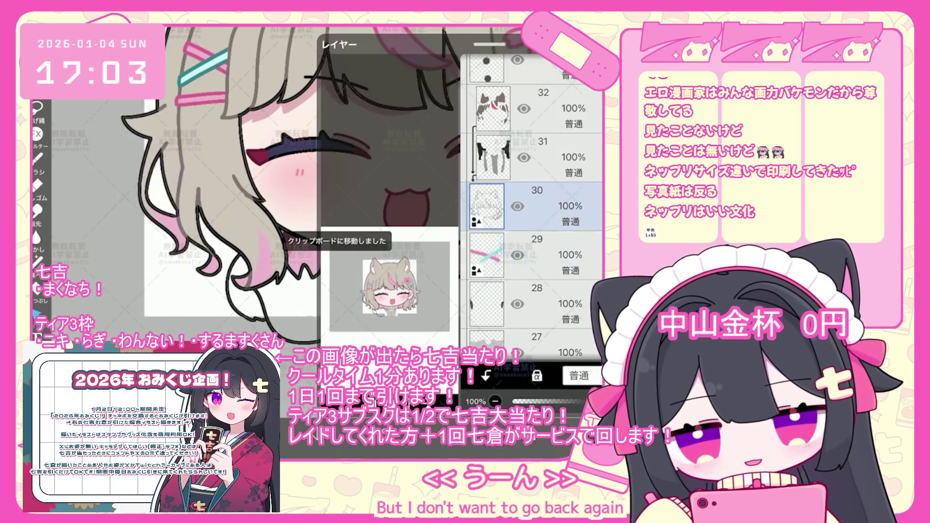
{"action": "left_click", "coordinate": [378, 439]}
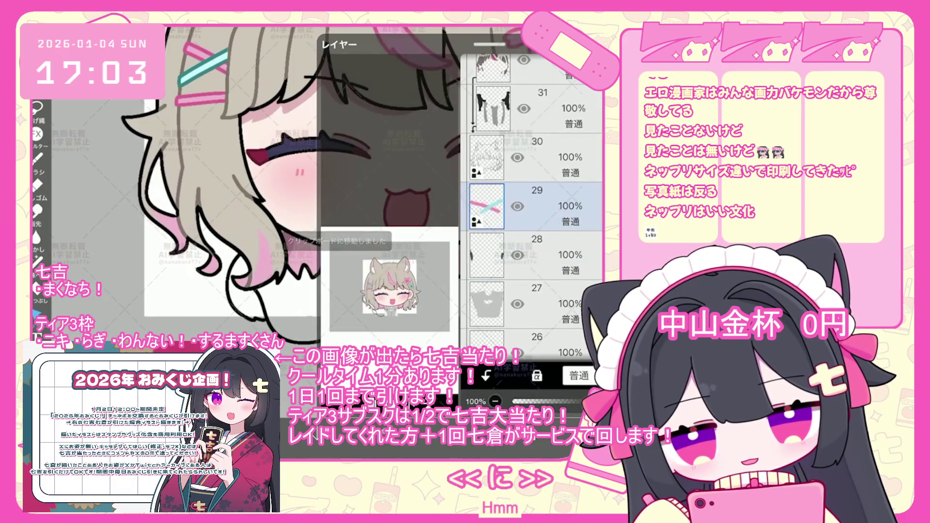
{"action": "left_click", "coordinate": [330, 375]}
{"action": "left_click", "coordinate": [371, 315]}
{"action": "key", "text": "ctrl+v"}
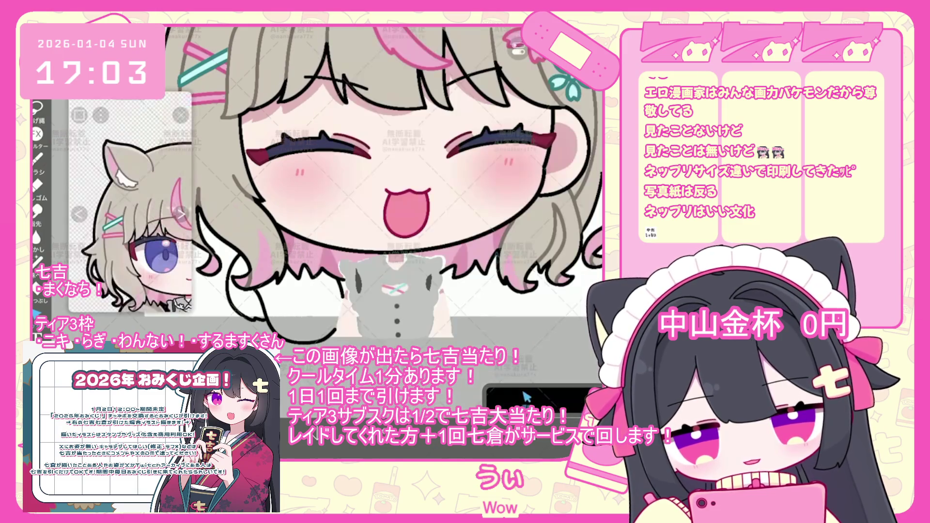
- Move the head line-art layer above the clothing layer, then select the whole character for transforming
{"action": "left_click", "coordinate": [378, 438]}
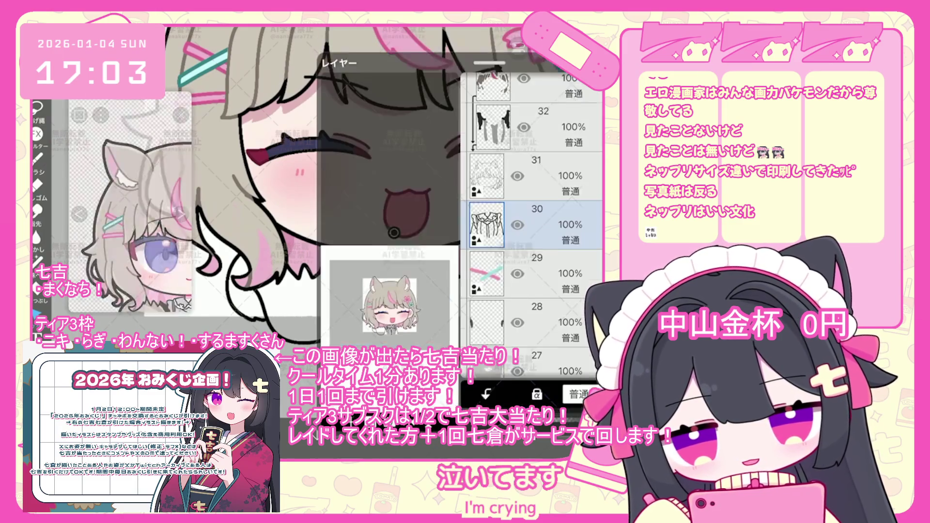
{"action": "left_click", "coordinate": [534, 193]}
{"action": "scroll", "coordinate": [532, 206], "scroll_direction": "up", "scroll_amount": 1}
{"action": "left_click", "coordinate": [533, 242]}
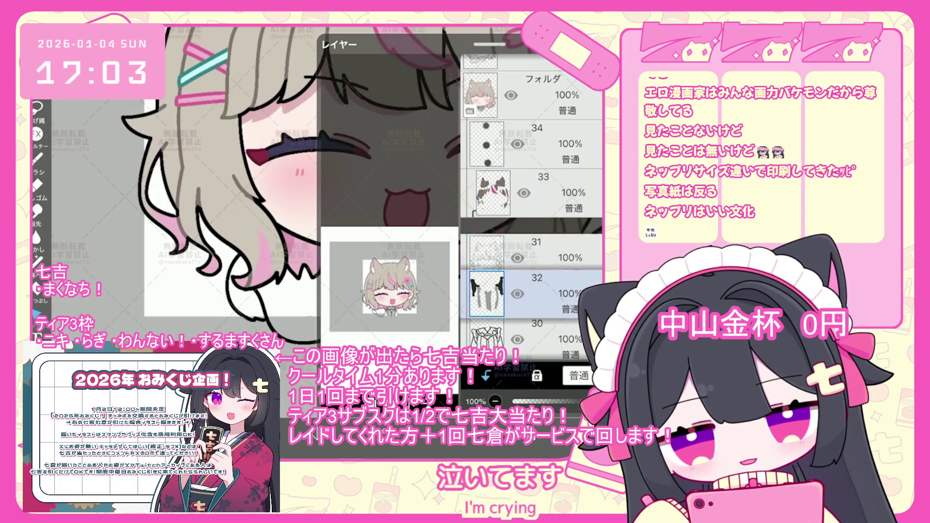
{"action": "left_click", "coordinate": [378, 439]}
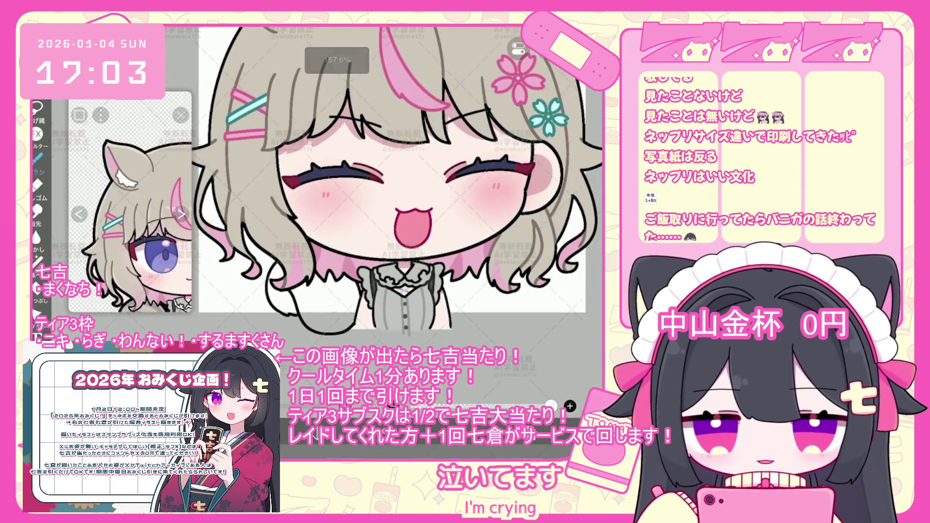
{"action": "scroll", "coordinate": [388, 194], "scroll_direction": "down", "scroll_amount": 3}
{"action": "left_click", "coordinate": [378, 438]}
{"action": "left_click", "coordinate": [533, 206]}
{"action": "left_click", "coordinate": [533, 158]}
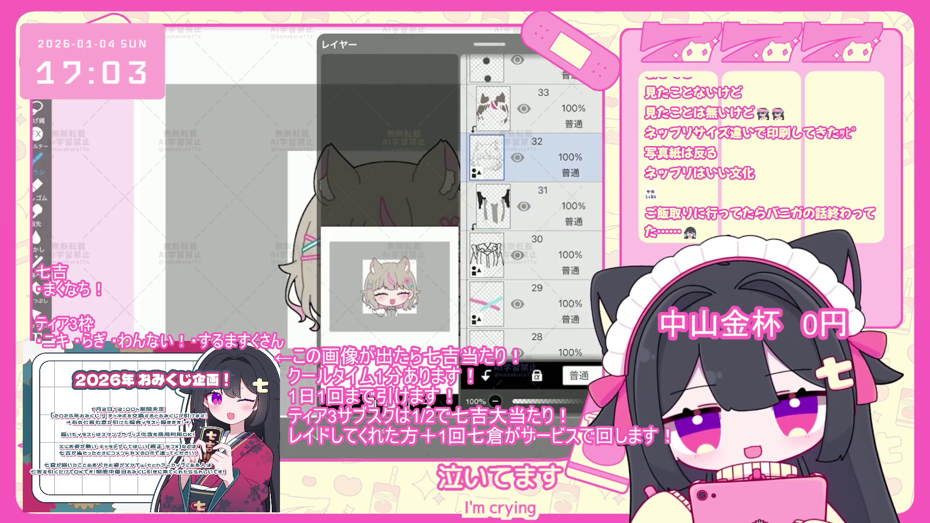
{"action": "left_click", "coordinate": [378, 438]}
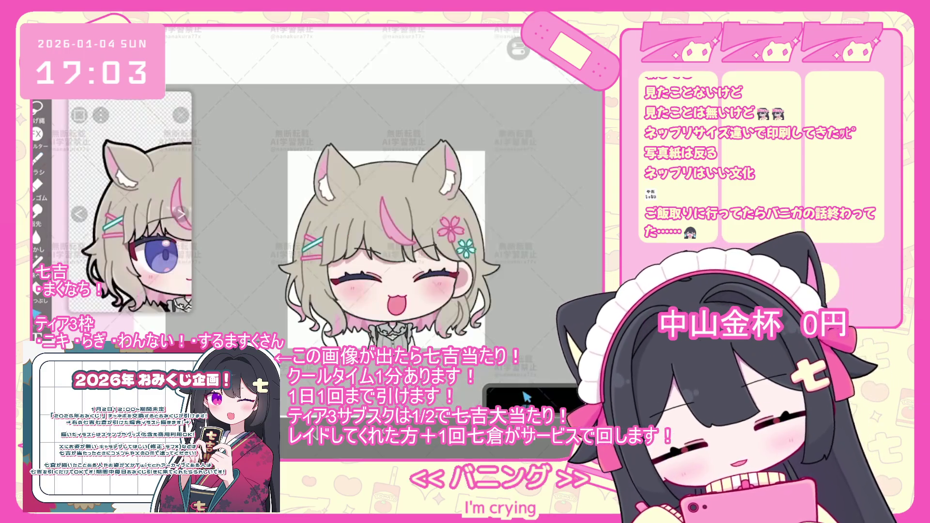
{"action": "key", "text": "ctrl+t"}
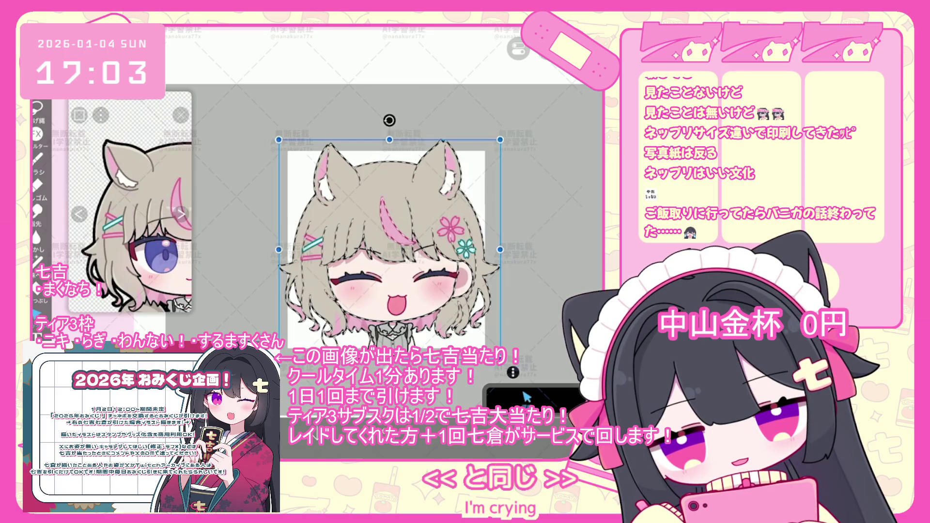
- Raise the opacity of open-eye face layer 35 to 100%
{"action": "left_click", "coordinate": [527, 397]}
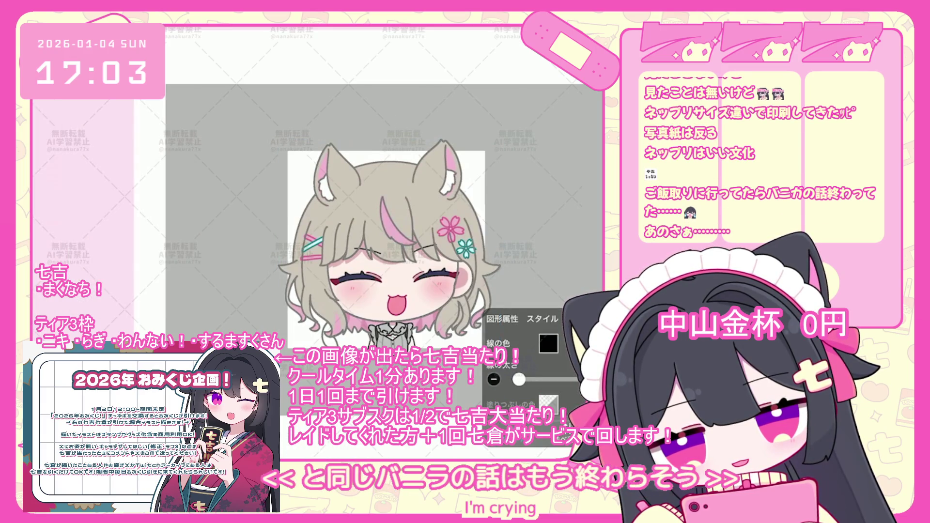
{"action": "key", "text": "ctrl+t"}
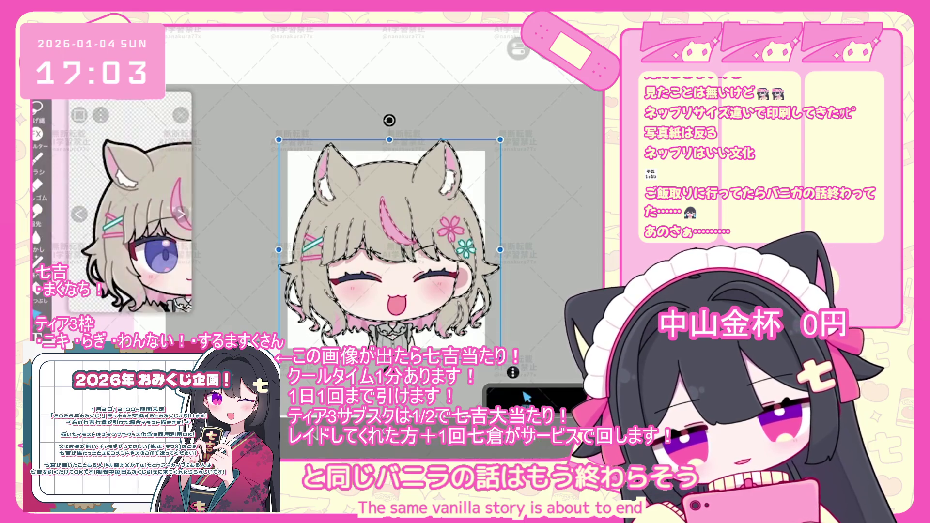
{"action": "scroll", "coordinate": [533, 208], "scroll_direction": "up", "scroll_amount": 3}
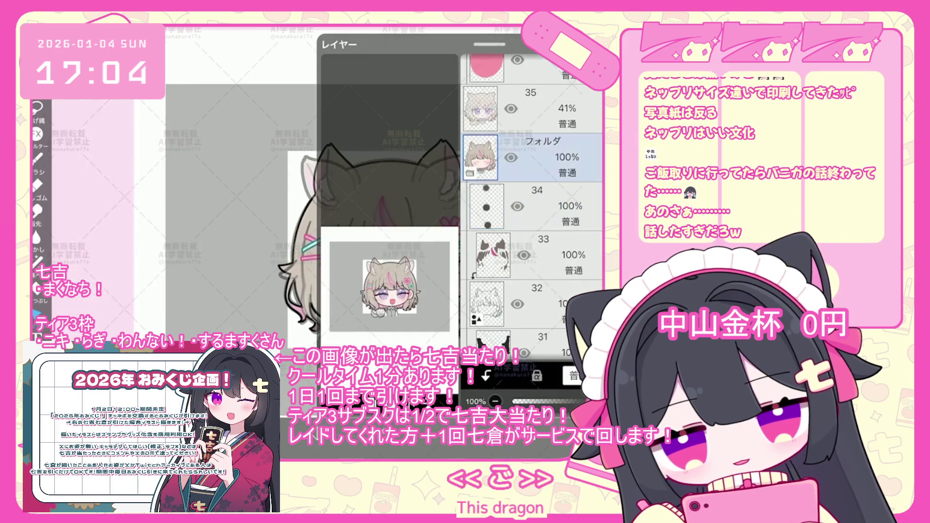
{"action": "left_click", "coordinate": [534, 109]}
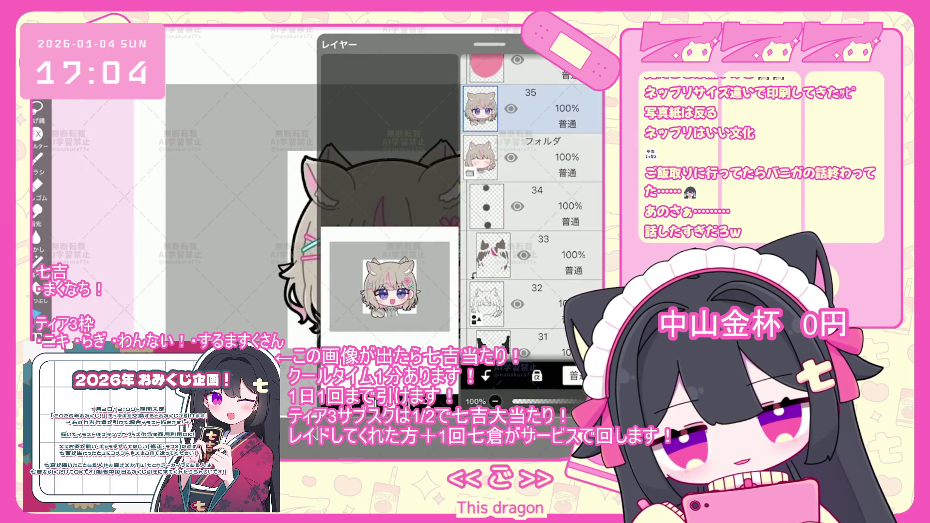
{"action": "scroll", "coordinate": [527, 396], "scroll_direction": "up", "scroll_amount": 5}
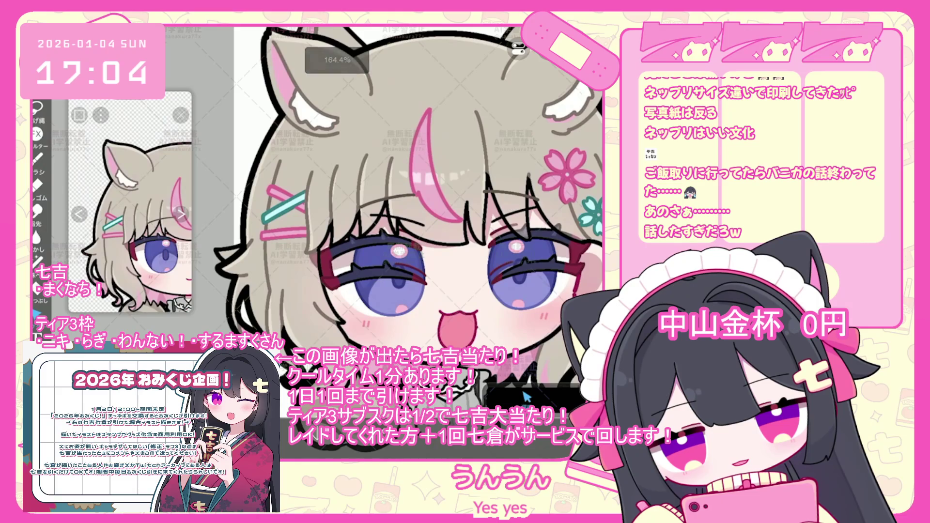
{"action": "left_click", "coordinate": [526, 396]}
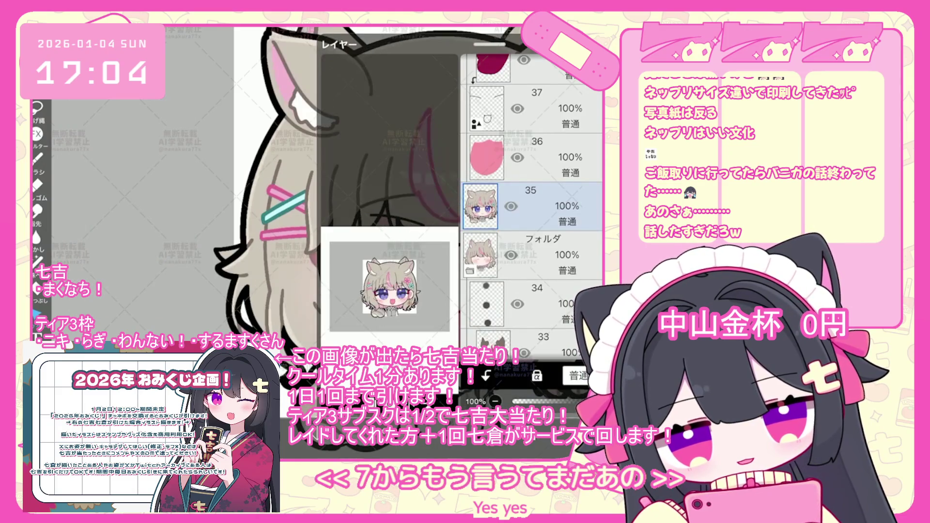
{"action": "scroll", "coordinate": [532, 208], "scroll_direction": "down", "scroll_amount": 3}
{"action": "left_click_drag", "start_coordinate": [489, 43], "coordinate": [489, 325]}
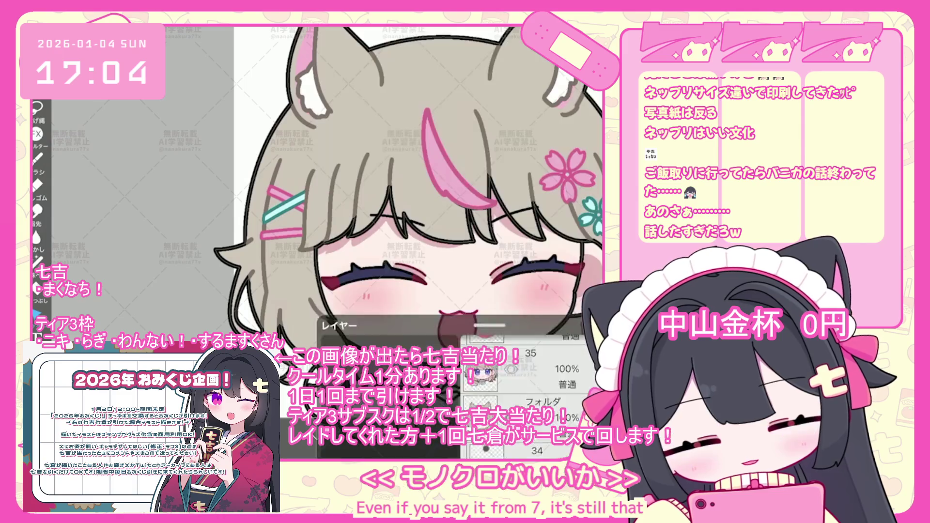
{"action": "scroll", "coordinate": [527, 397], "scroll_direction": "down", "scroll_amount": 5}
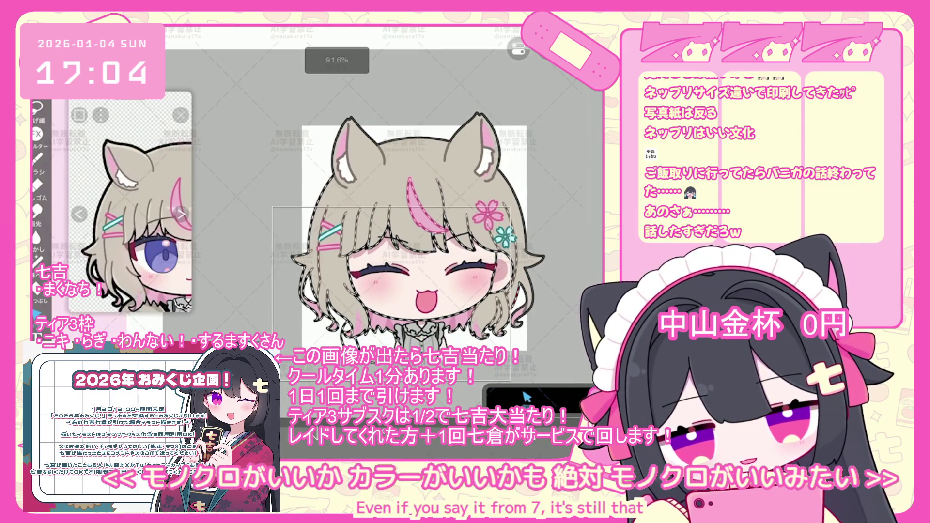
- Set the transform's shape-property line width to 8.0 pt
{"action": "left_click", "coordinate": [526, 397]}
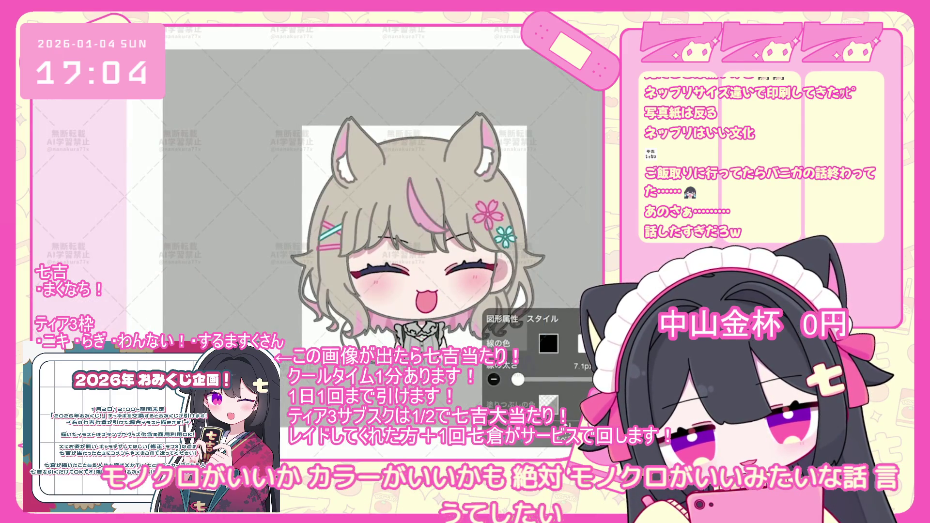
{"action": "left_click_drag", "start_coordinate": [518, 379], "coordinate": [518, 380]}
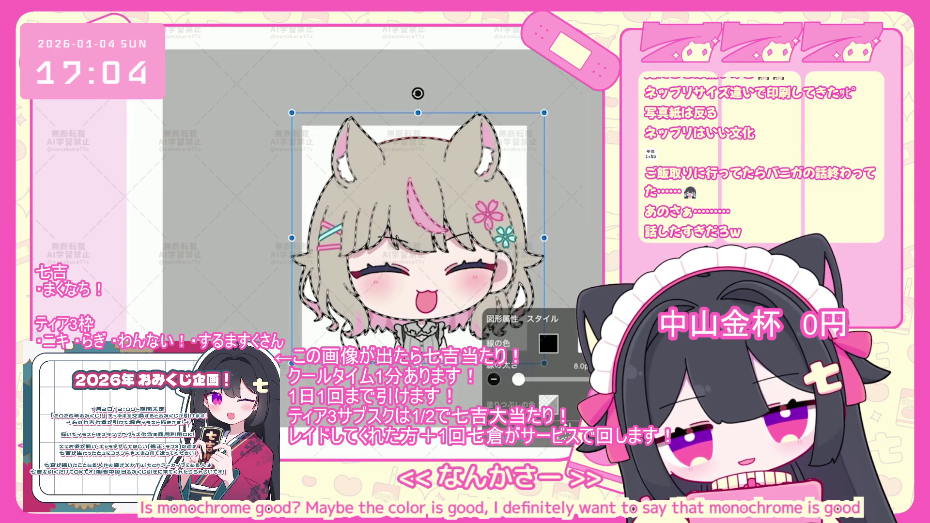
{"action": "left_click", "coordinate": [527, 396]}
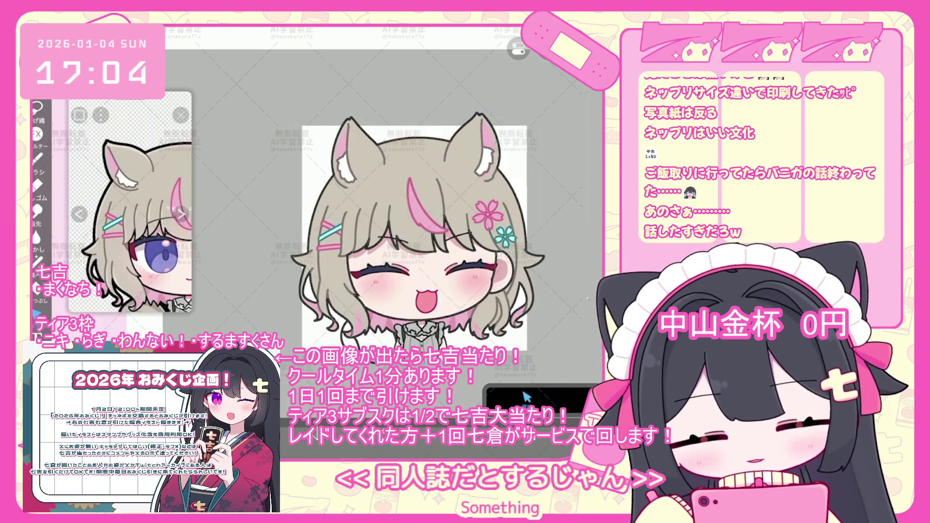
{"action": "scroll", "coordinate": [376, 241], "scroll_direction": "up", "scroll_amount": 2}
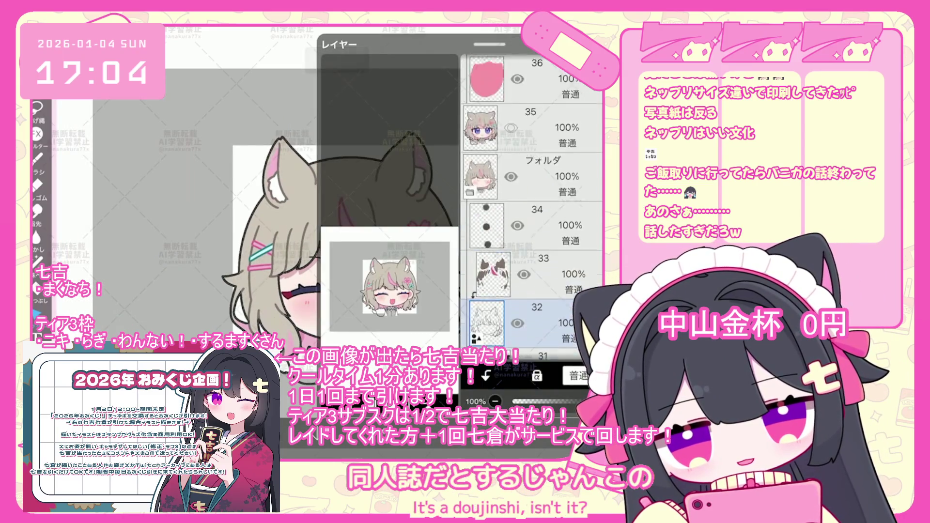
- Toggle open-eyed face layer 35 to compare expressions, leaving it hidden
{"action": "left_click", "coordinate": [533, 152]}
{"action": "left_click", "coordinate": [511, 153]}
{"action": "left_click", "coordinate": [511, 153]}
{"action": "left_click", "coordinate": [511, 152]}
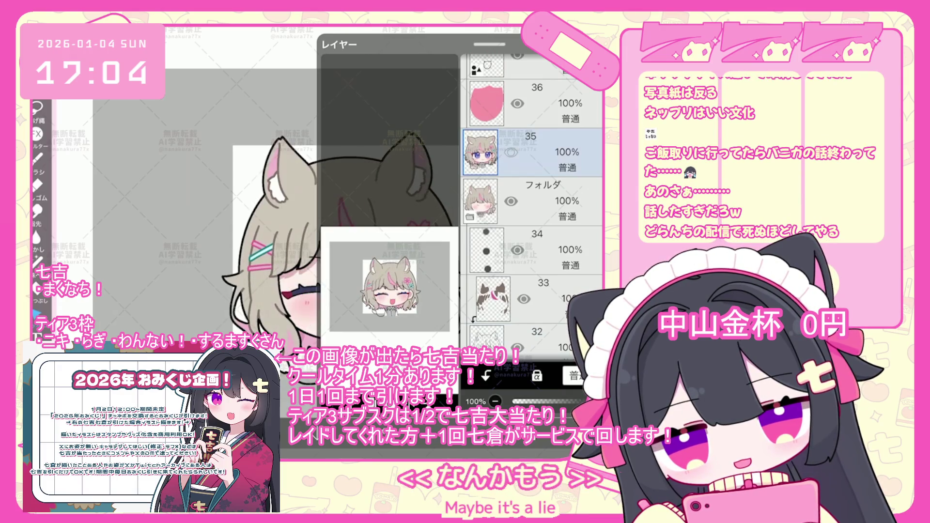
{"action": "left_click", "coordinate": [511, 153]}
{"action": "left_click", "coordinate": [511, 153]}
{"action": "left_click", "coordinate": [511, 152]}
{"action": "left_click", "coordinate": [511, 153]}
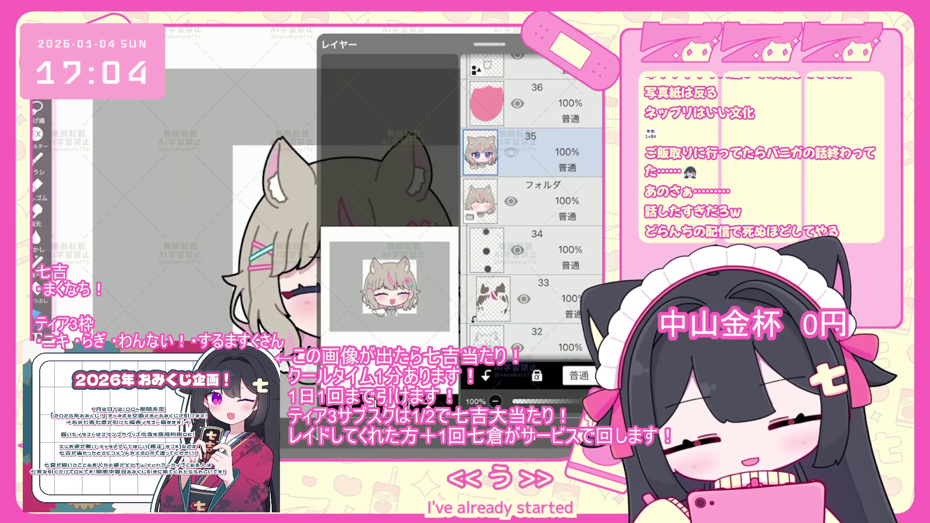
{"action": "left_click", "coordinate": [511, 152]}
{"action": "left_click", "coordinate": [511, 152]}
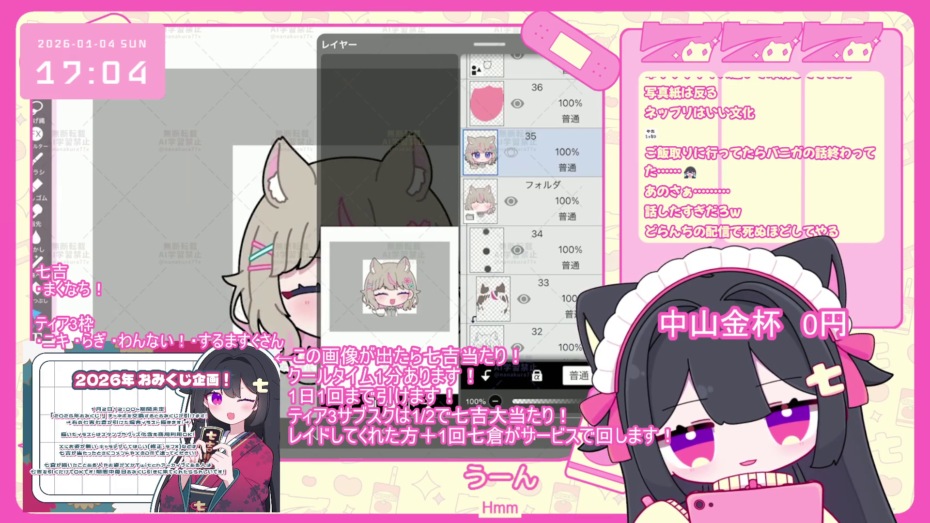
- Browse through layers 29, 30 and 35, then close the layer list
{"action": "left_click_drag", "start_coordinate": [557, 301], "coordinate": [557, 63]}
{"action": "left_click", "coordinate": [533, 206]}
{"action": "left_click_drag", "start_coordinate": [558, 291], "coordinate": [557, 171]}
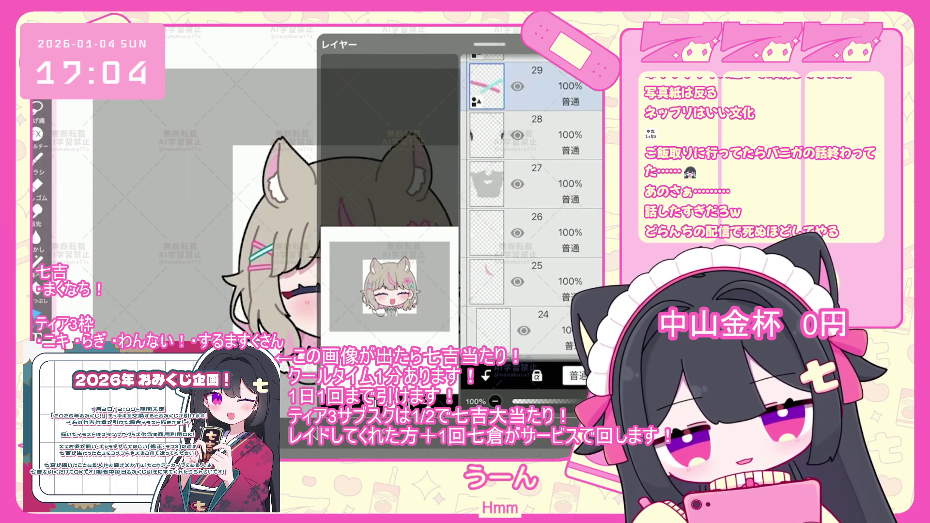
{"action": "left_click_drag", "start_coordinate": [557, 97], "coordinate": [557, 322]}
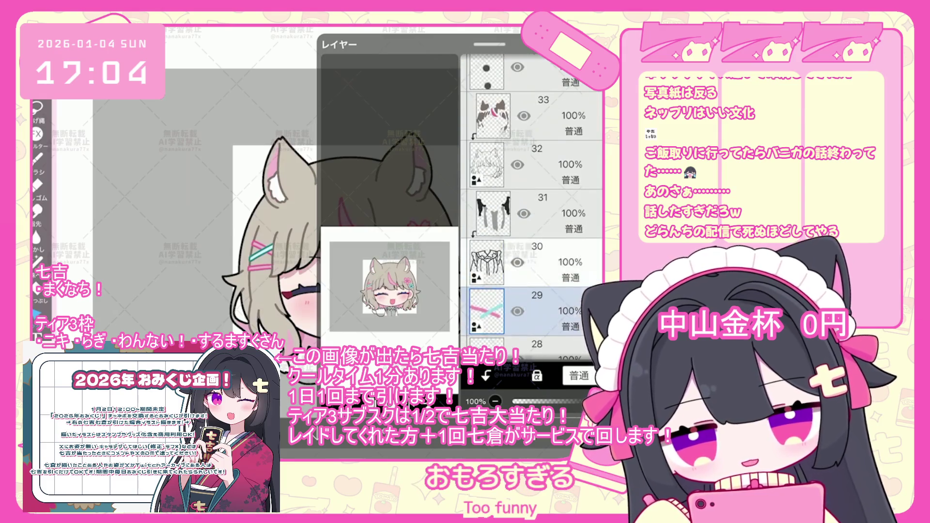
{"action": "left_click", "coordinate": [533, 262]}
{"action": "mouse_move", "coordinate": [558, 121]}
{"action": "left_mouse_down"}
{"action": "mouse_move", "coordinate": [557, 315]}
{"action": "mouse_move", "coordinate": [557, 170]}
{"action": "left_mouse_up"}
{"action": "left_click", "coordinate": [533, 143]}
{"action": "scroll", "coordinate": [354, 242], "scroll_direction": "down", "scroll_amount": 3}
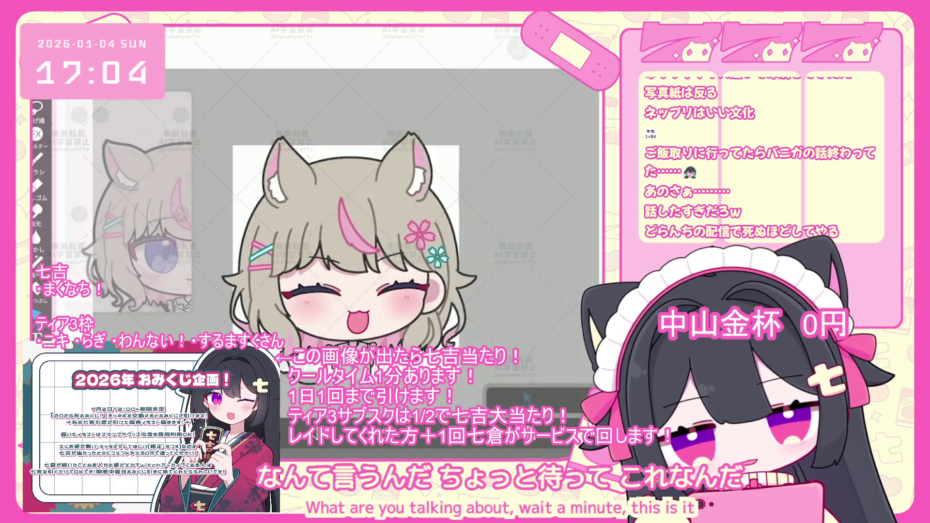
{"action": "left_click", "coordinate": [525, 398]}
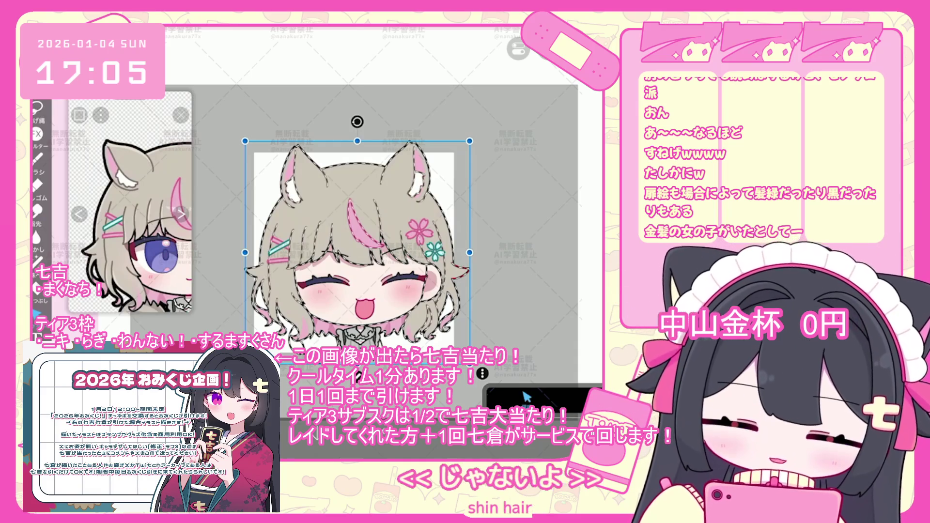
- Cancel the transform, hide open-eyed face layer 35 and select sketch layer 32
{"action": "left_click", "coordinate": [524, 393]}
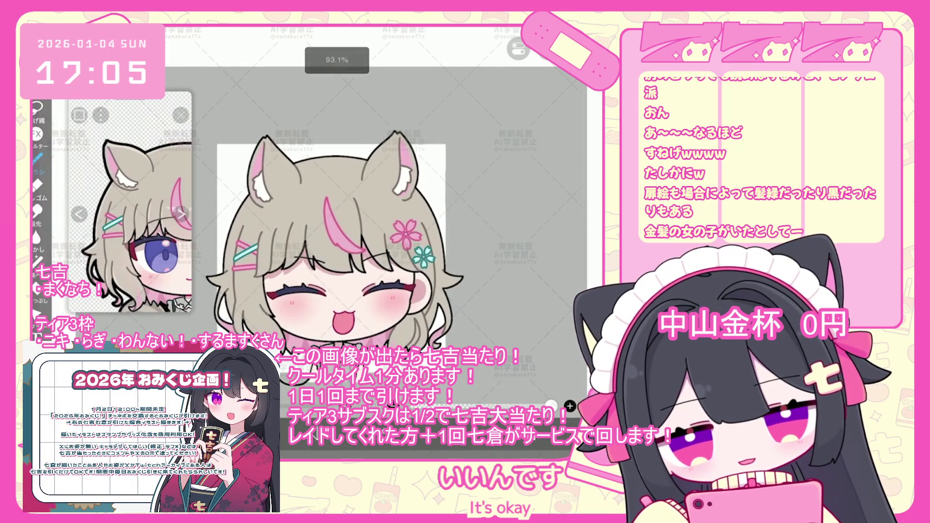
{"action": "scroll", "coordinate": [533, 208], "scroll_direction": "up", "scroll_amount": 2}
{"action": "left_click", "coordinate": [542, 208]}
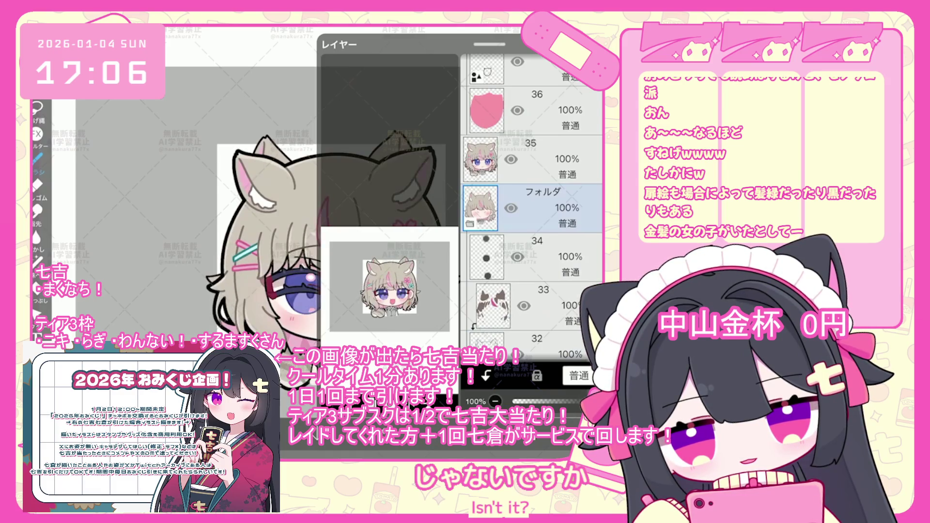
{"action": "left_click", "coordinate": [511, 159]}
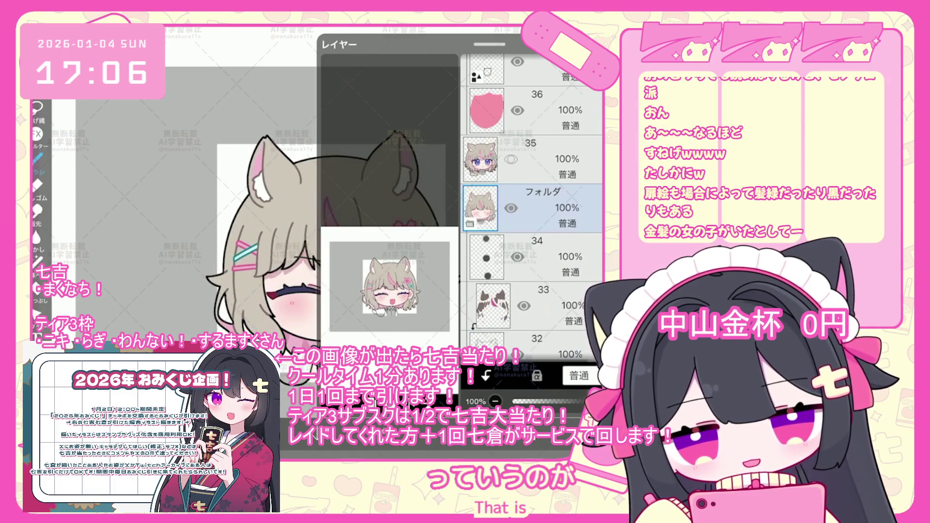
{"action": "scroll", "coordinate": [533, 194], "scroll_direction": "down", "scroll_amount": 2}
{"action": "left_click", "coordinate": [533, 281]}
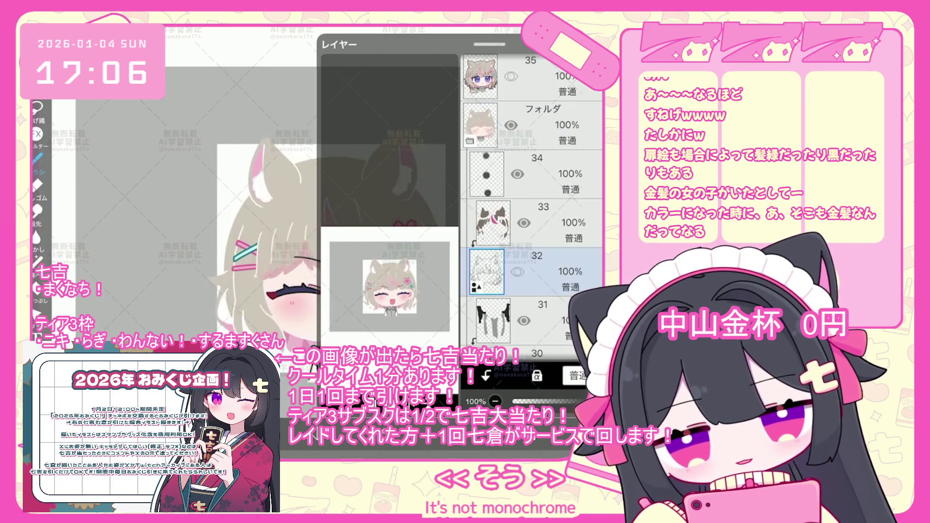
- Select layer 43 and draw a rectangle selection around the hair clip and face
{"action": "scroll", "coordinate": [533, 209], "scroll_direction": "up", "scroll_amount": 2}
{"action": "scroll", "coordinate": [533, 209], "scroll_direction": "up", "scroll_amount": 8}
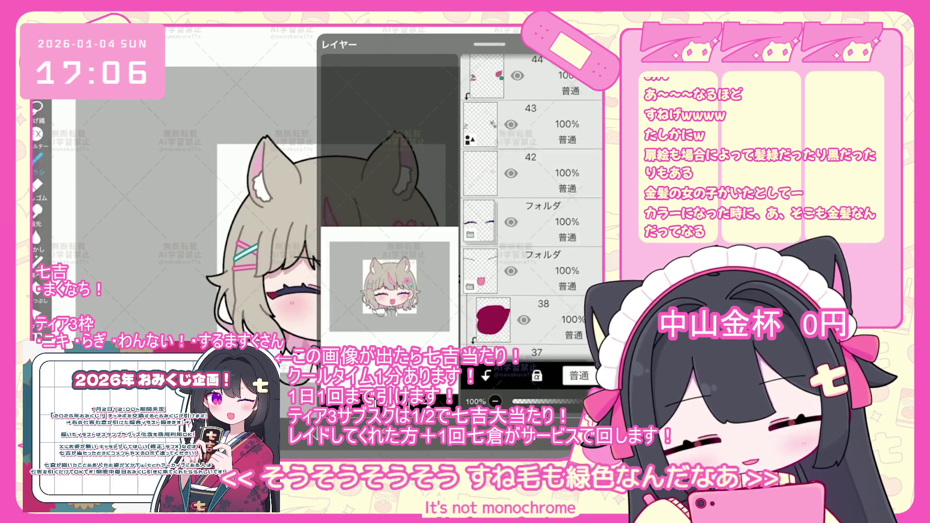
{"action": "left_click", "coordinate": [533, 182]}
{"action": "scroll", "coordinate": [533, 209], "scroll_direction": "up", "scroll_amount": 1}
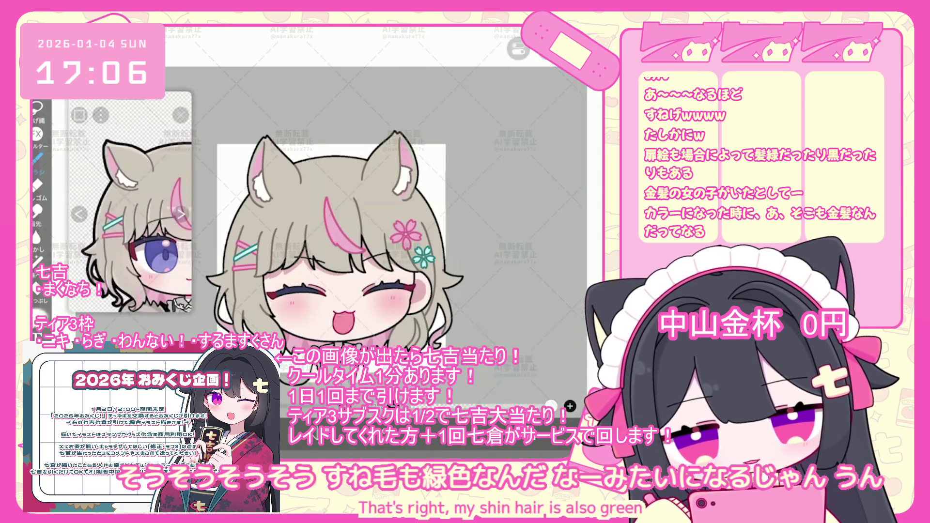
{"action": "left_click_drag", "start_coordinate": [193, 210], "coordinate": [400, 320]}
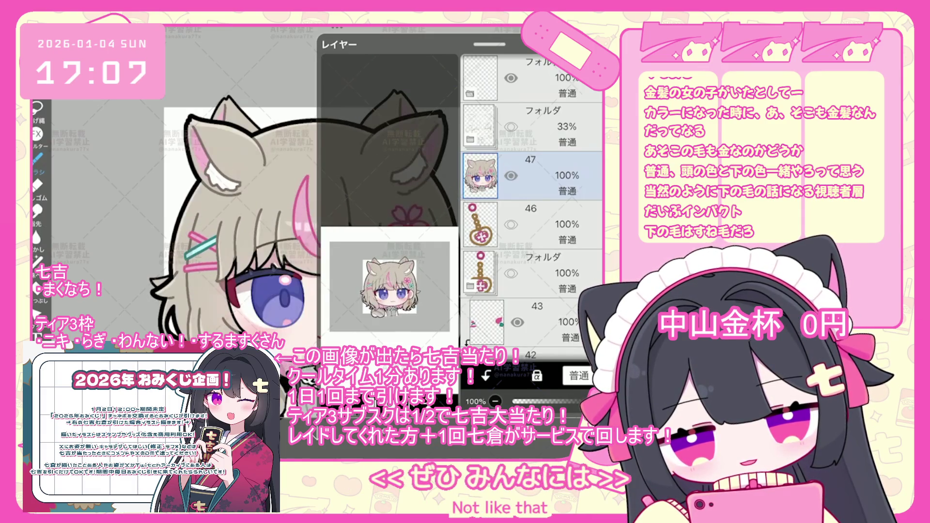
- Drag sketch line-art layer 32 down to just above the 35% folder
{"action": "scroll", "coordinate": [532, 203], "scroll_direction": "down", "scroll_amount": 10}
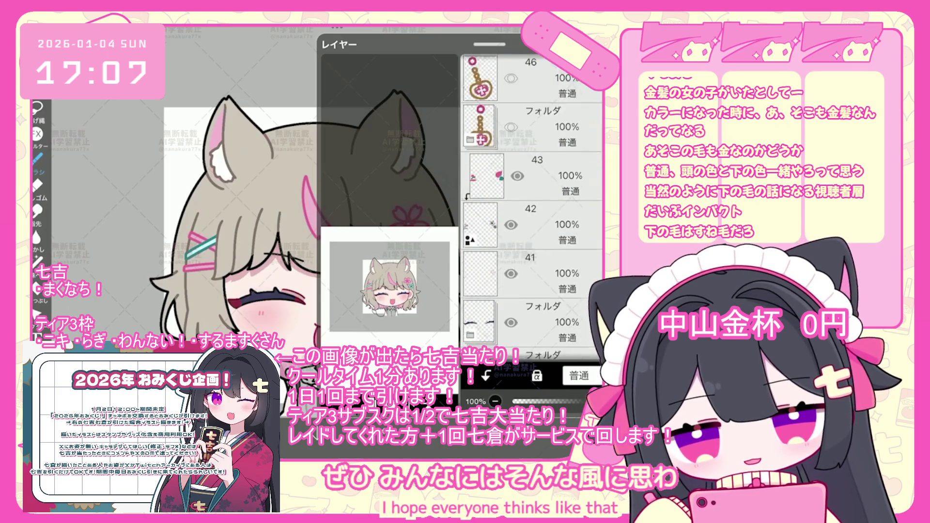
{"action": "left_click", "coordinate": [528, 206]}
{"action": "scroll", "coordinate": [532, 209], "scroll_direction": "down", "scroll_amount": 1}
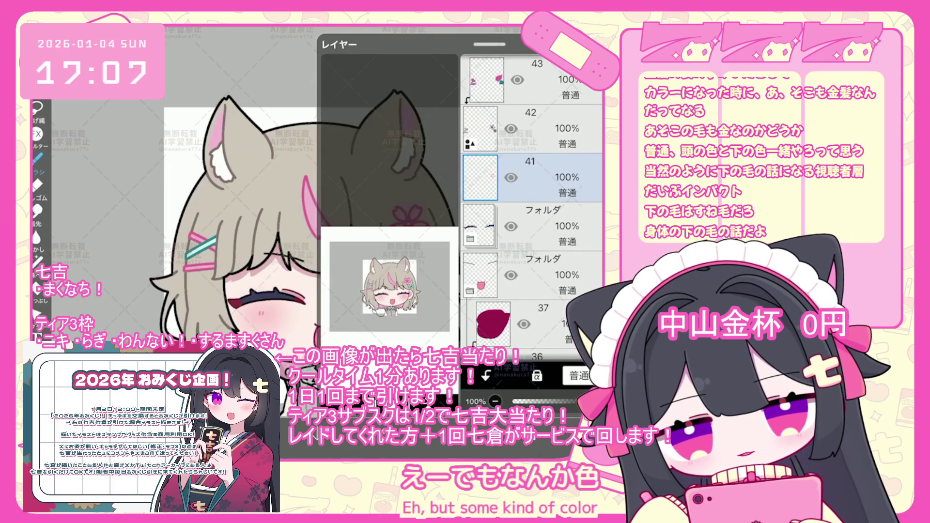
{"action": "scroll", "coordinate": [532, 209], "scroll_direction": "down", "scroll_amount": 8}
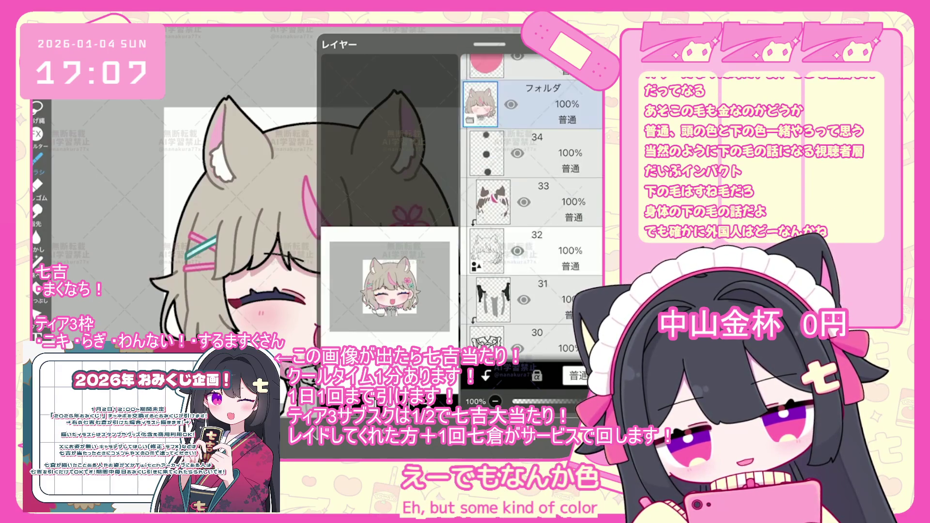
{"action": "left_click", "coordinate": [532, 250]}
{"action": "mouse_move", "coordinate": [531, 250]}
{"action": "left_mouse_down"}
{"action": "mouse_move", "coordinate": [532, 335]}
{"action": "mouse_move", "coordinate": [532, 180]}
{"action": "left_mouse_up"}
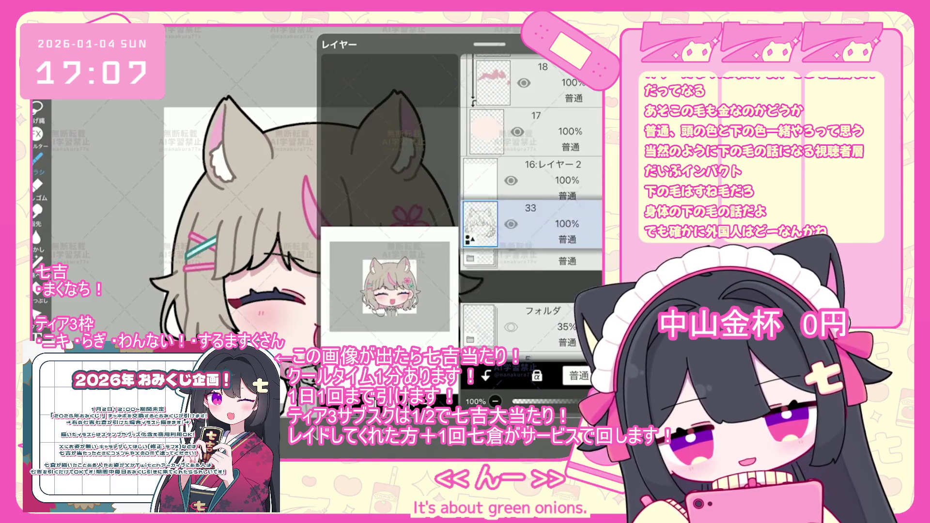
{"action": "left_click", "coordinate": [526, 397]}
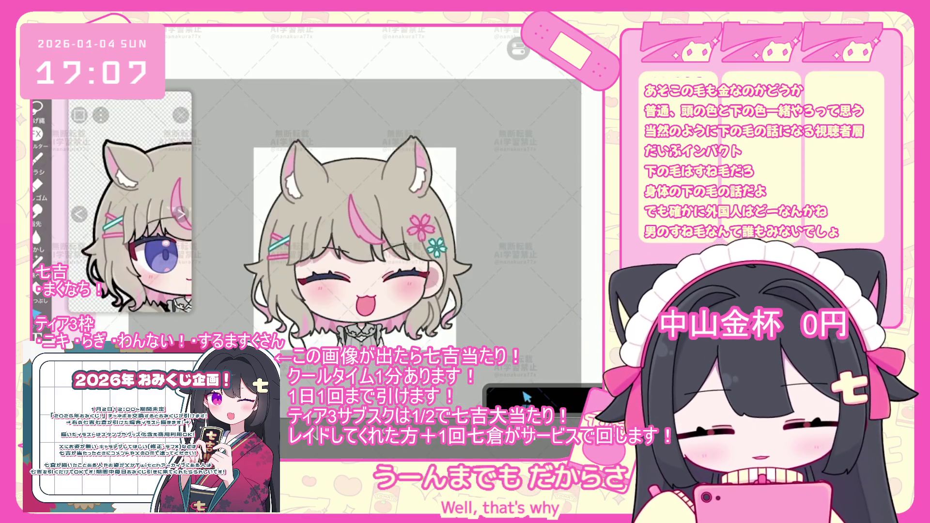
- Widen the character's border line width from 7.0px to 15.9px
{"action": "left_click", "coordinate": [527, 397]}
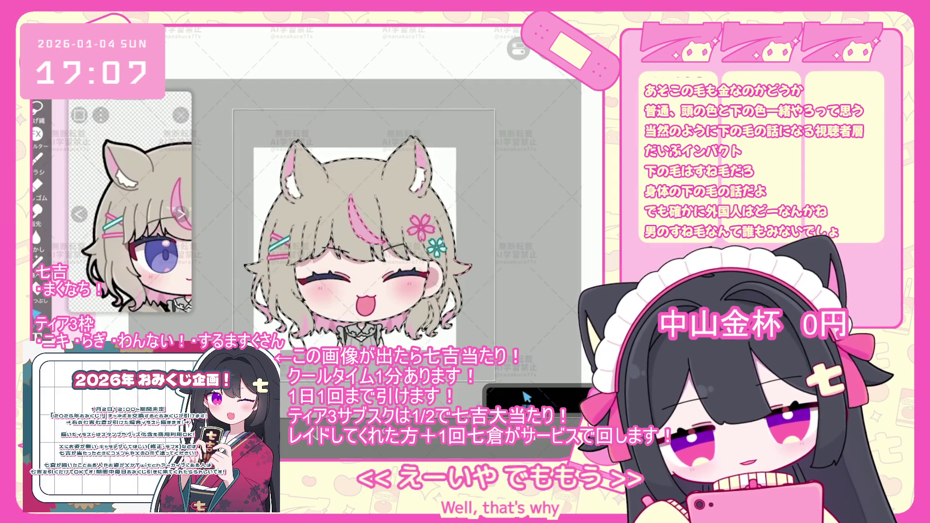
{"action": "left_click_drag", "start_coordinate": [518, 379], "coordinate": [524, 379]}
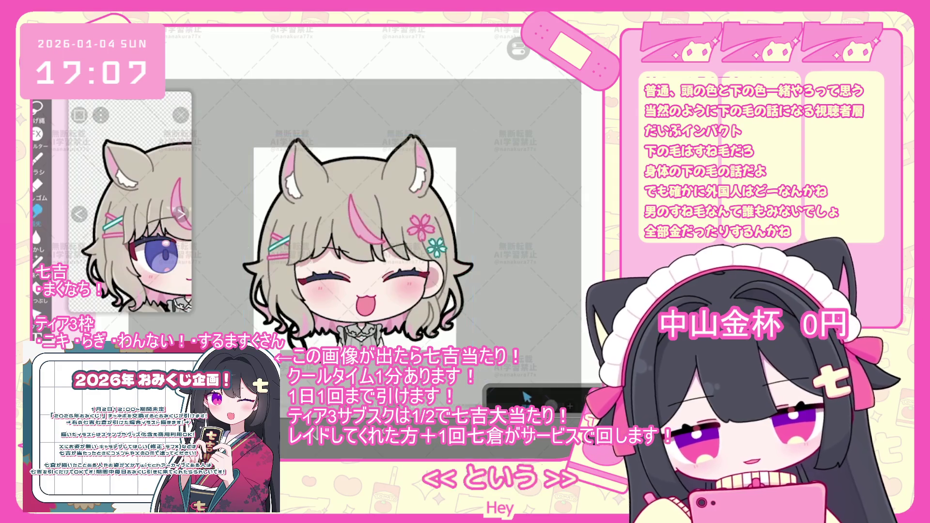
{"action": "scroll", "coordinate": [533, 203], "scroll_direction": "up", "scroll_amount": 15}
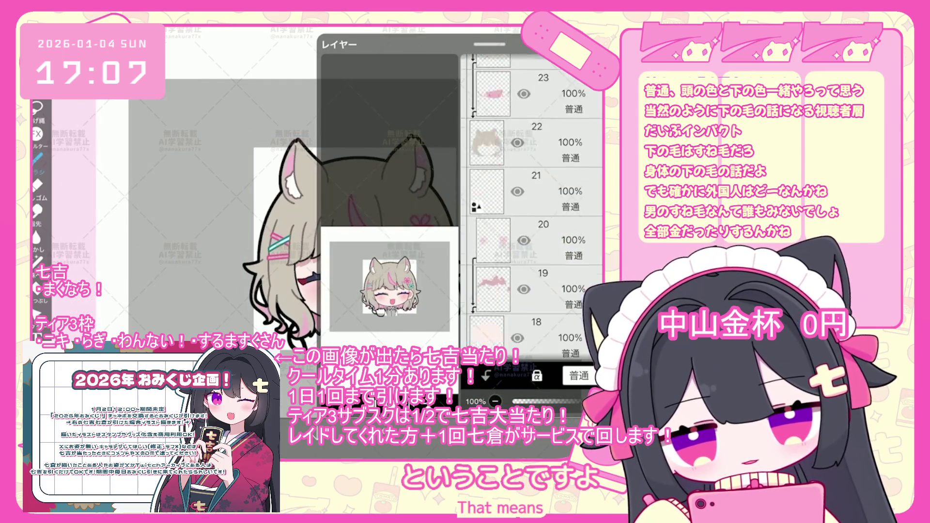
- Select the 33% opacity folder and show layer 48's open-eyed face
{"action": "scroll", "coordinate": [533, 204], "scroll_direction": "up", "scroll_amount": 10}
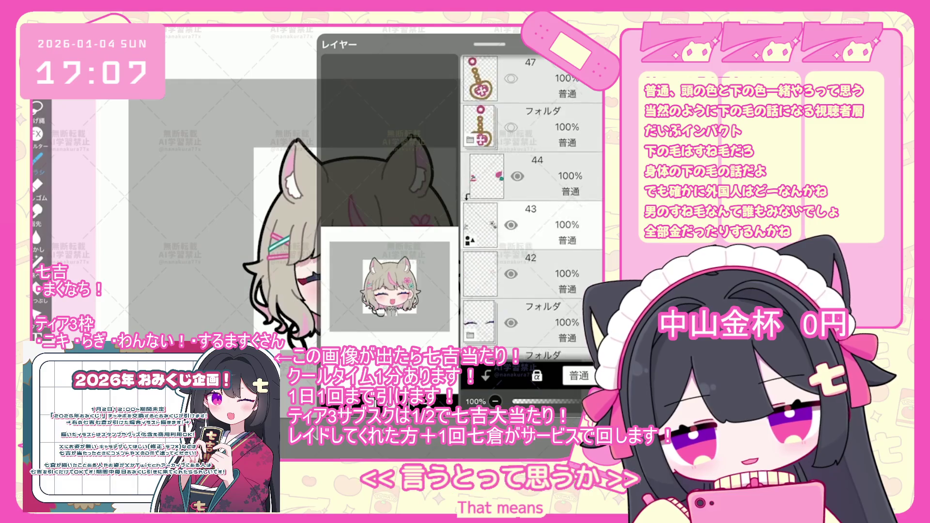
{"action": "left_click", "coordinate": [533, 175]}
{"action": "left_click", "coordinate": [512, 225]}
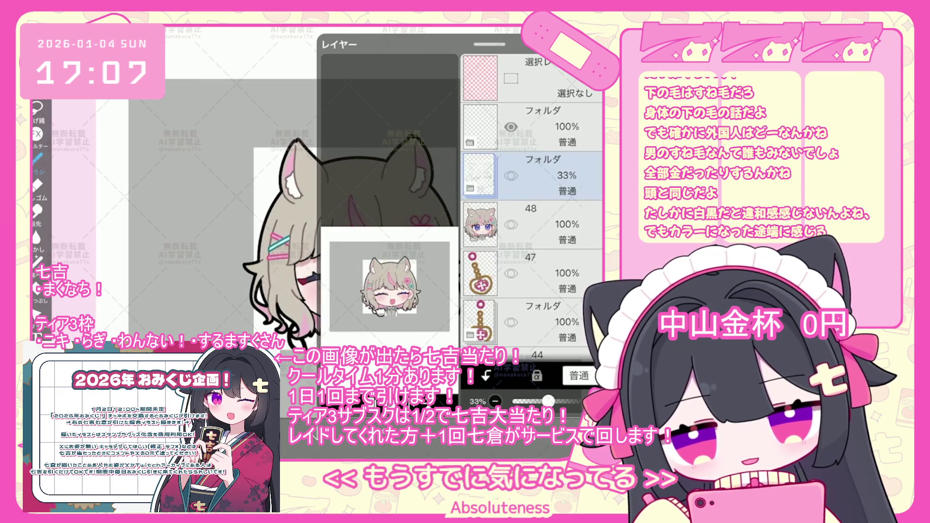
- Make hair layer 22 the working layer and close the layer list
{"action": "scroll", "coordinate": [531, 203], "scroll_direction": "down", "scroll_amount": 3}
{"action": "scroll", "coordinate": [532, 203], "scroll_direction": "down", "scroll_amount": 5}
{"action": "scroll", "coordinate": [532, 203], "scroll_direction": "down", "scroll_amount": 5}
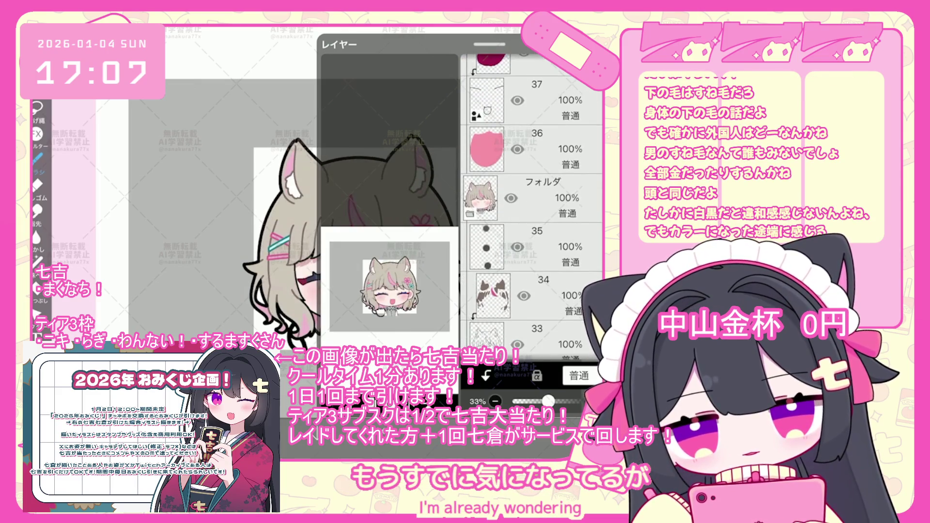
{"action": "scroll", "coordinate": [531, 204], "scroll_direction": "down", "scroll_amount": 3}
{"action": "scroll", "coordinate": [532, 204], "scroll_direction": "down", "scroll_amount": 3}
{"action": "scroll", "coordinate": [532, 204], "scroll_direction": "down", "scroll_amount": 3}
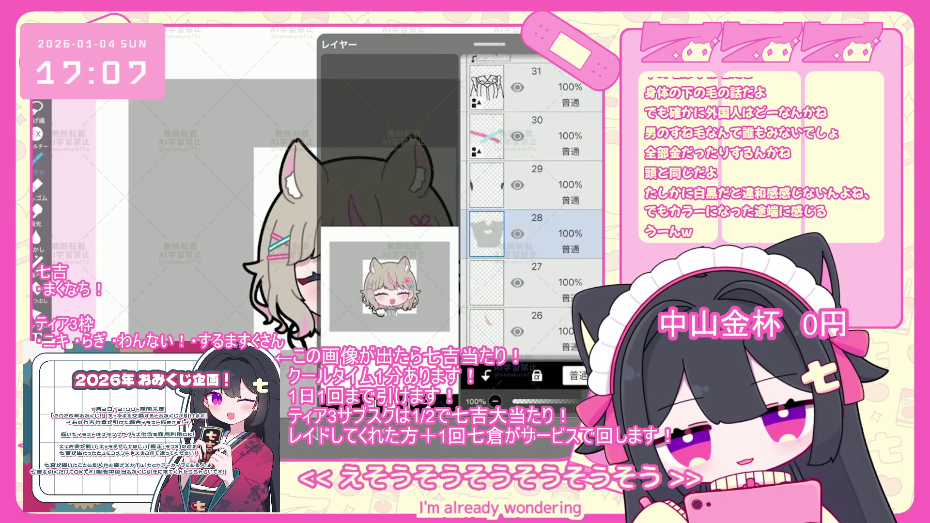
{"action": "scroll", "coordinate": [532, 204], "scroll_direction": "down", "scroll_amount": 3}
{"action": "scroll", "coordinate": [532, 204], "scroll_direction": "down", "scroll_amount": 2}
{"action": "left_click", "coordinate": [533, 256]}
{"action": "scroll", "coordinate": [531, 203], "scroll_direction": "down", "scroll_amount": 2}
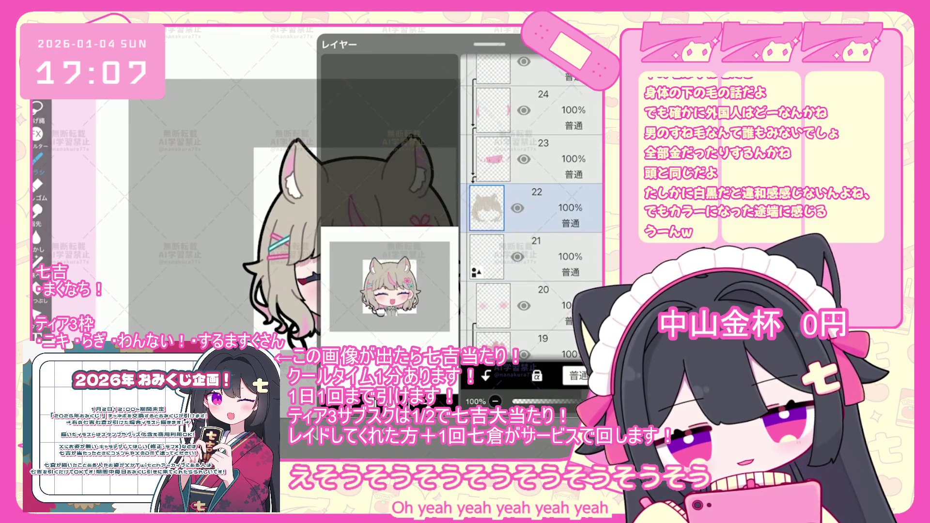
{"action": "scroll", "coordinate": [531, 204], "scroll_direction": "down", "scroll_amount": 2}
{"action": "left_click", "coordinate": [194, 218]}
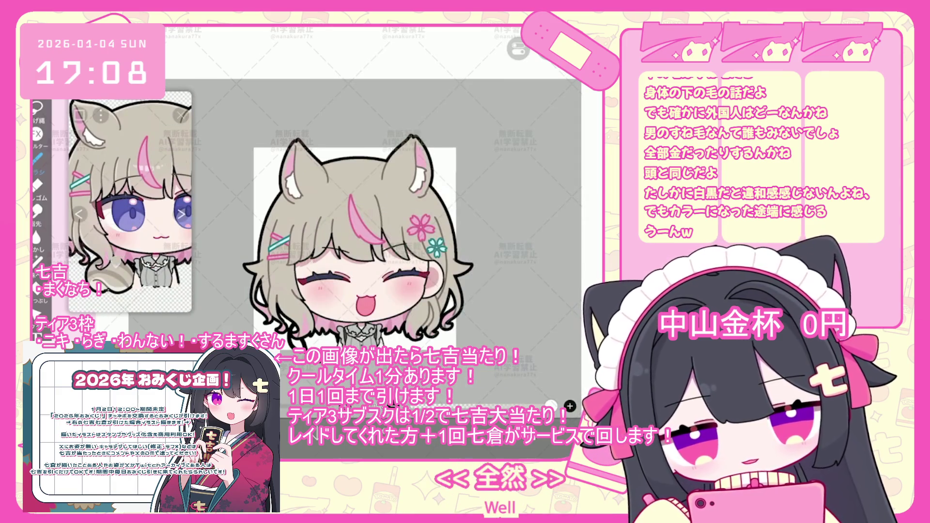
- Lasso-fill the collar frill under the chin with a lighter colour
{"action": "scroll", "coordinate": [296, 293], "scroll_direction": "up", "scroll_amount": 5}
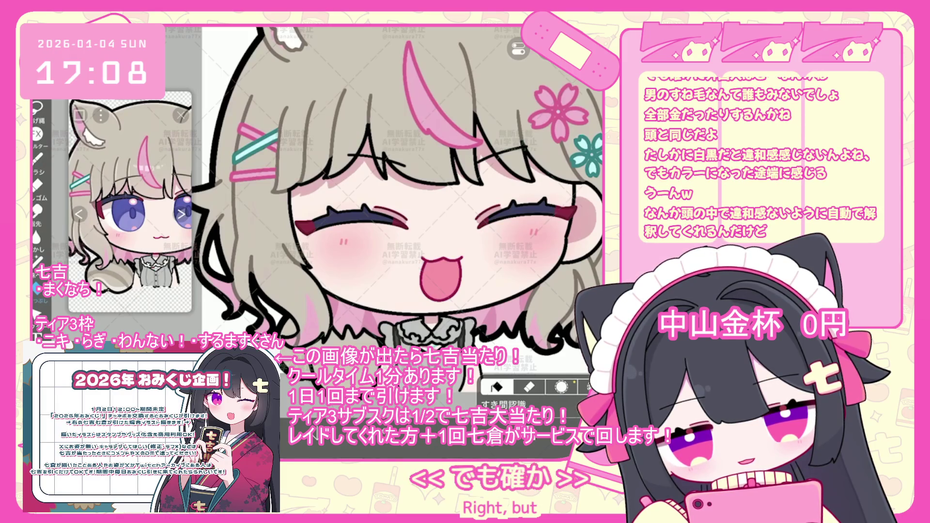
{"action": "scroll", "coordinate": [397, 223], "scroll_direction": "up", "scroll_amount": 5}
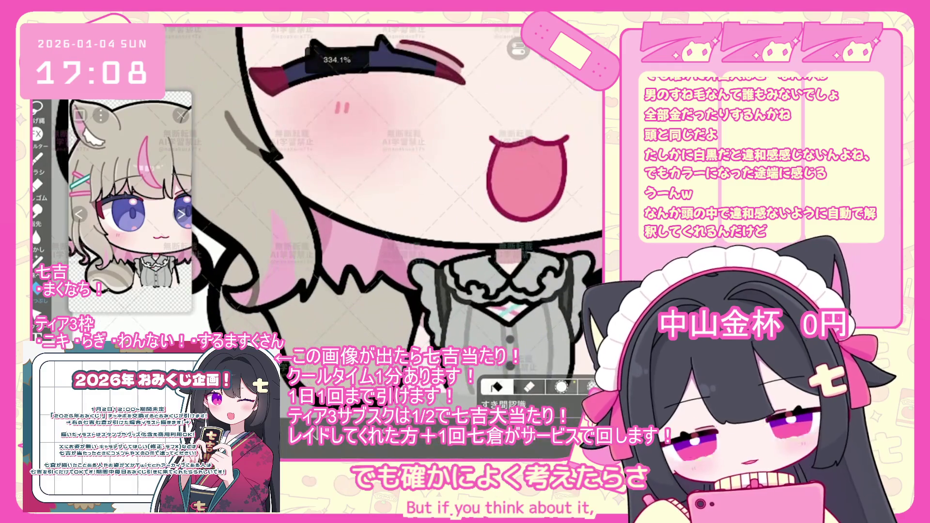
{"action": "left_click", "coordinate": [38, 261]}
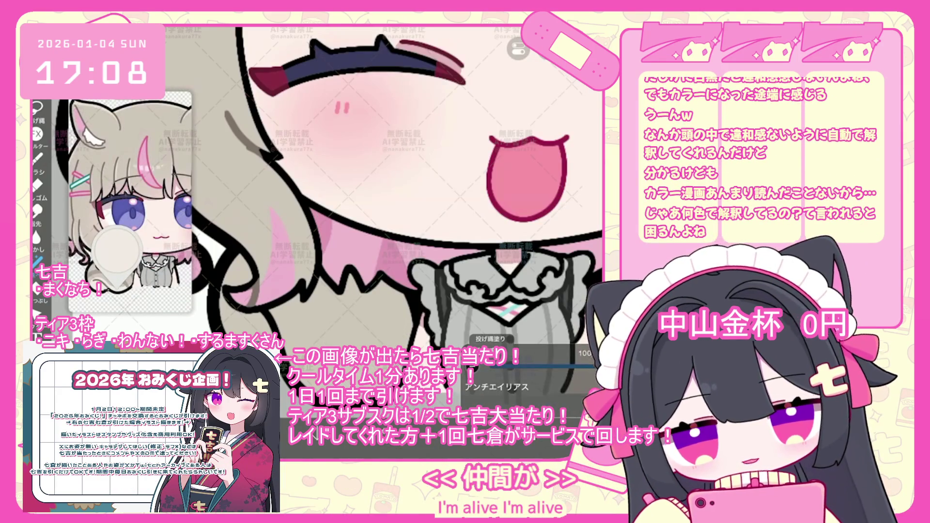
{"action": "scroll", "coordinate": [411, 204], "scroll_direction": "down", "scroll_amount": 1}
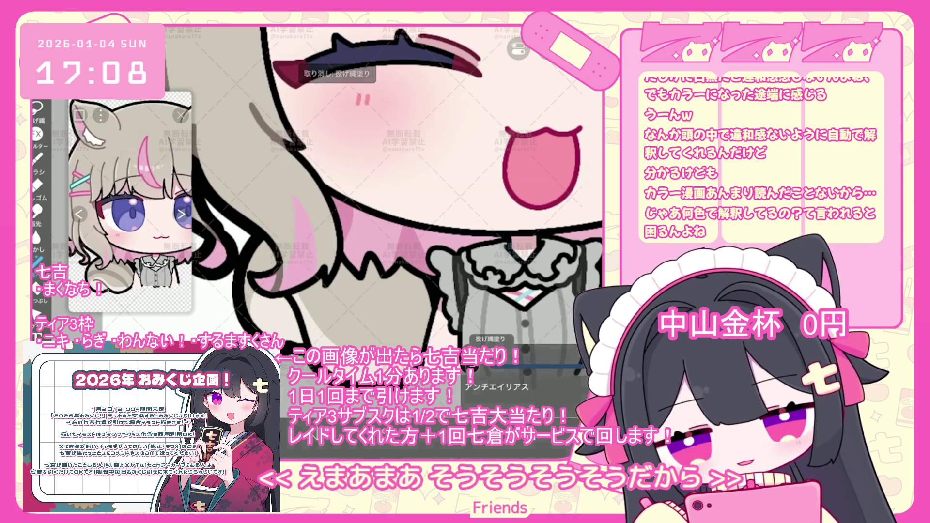
- Undo the last three lasso fills around the face and open the layer list
{"action": "scroll", "coordinate": [354, 194], "scroll_direction": "down", "scroll_amount": 5}
{"action": "scroll", "coordinate": [354, 194], "scroll_direction": "up", "scroll_amount": 5}
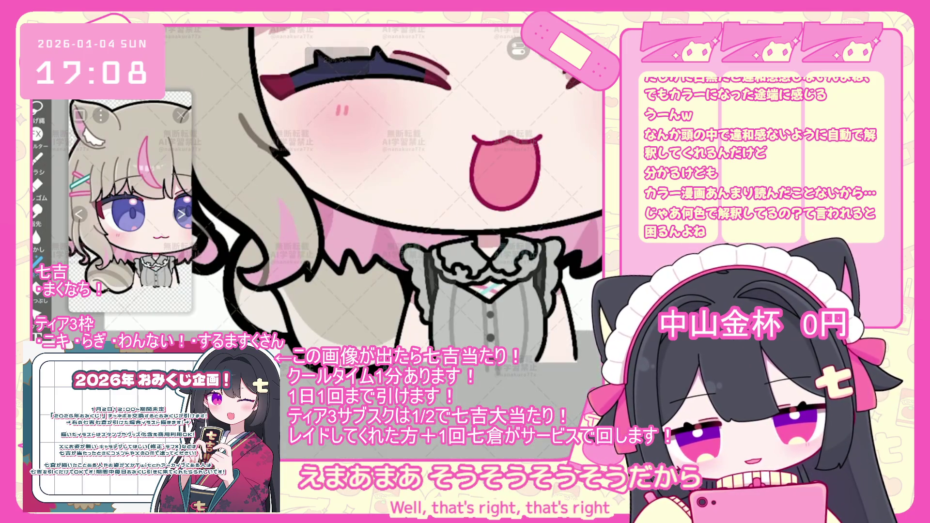
{"action": "key", "text": "ctrl+z"}
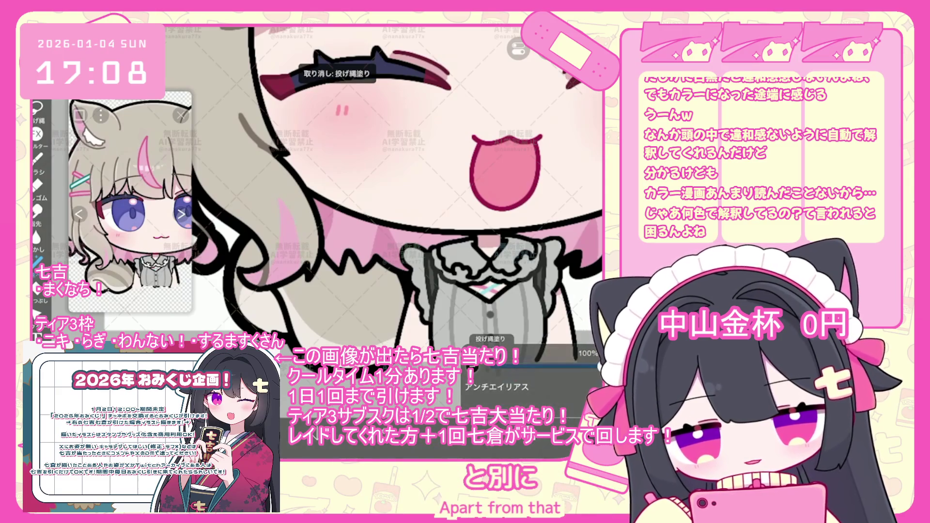
{"action": "scroll", "coordinate": [353, 194], "scroll_direction": "down", "scroll_amount": 1}
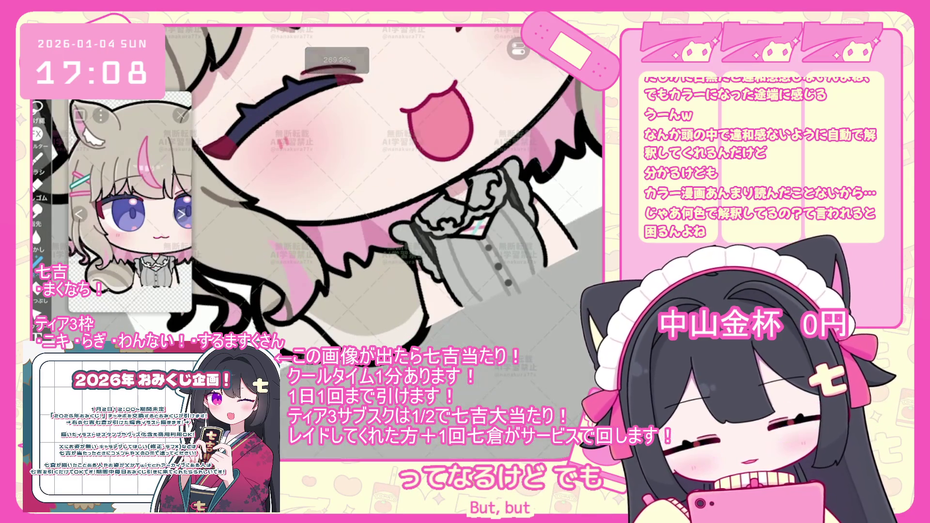
{"action": "key", "text": "ctrl+z"}
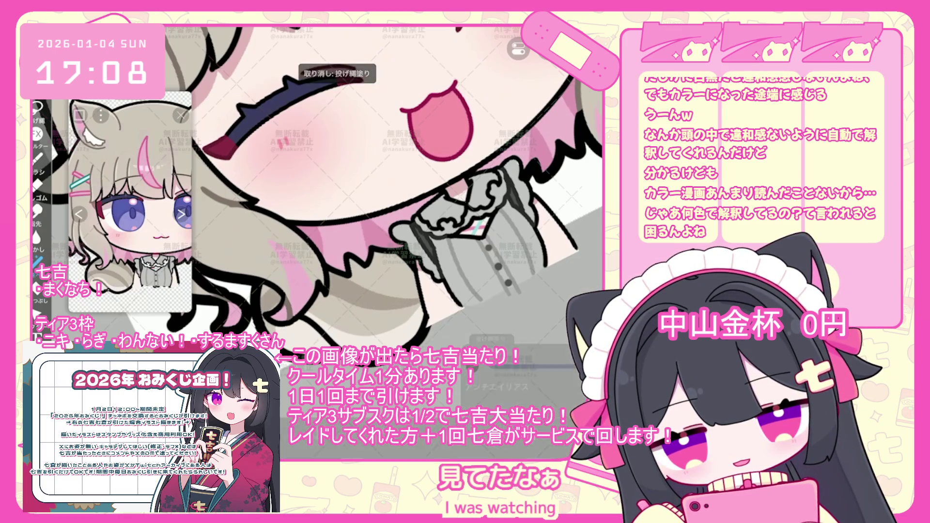
{"action": "scroll", "coordinate": [363, 194], "scroll_direction": "up", "scroll_amount": 1}
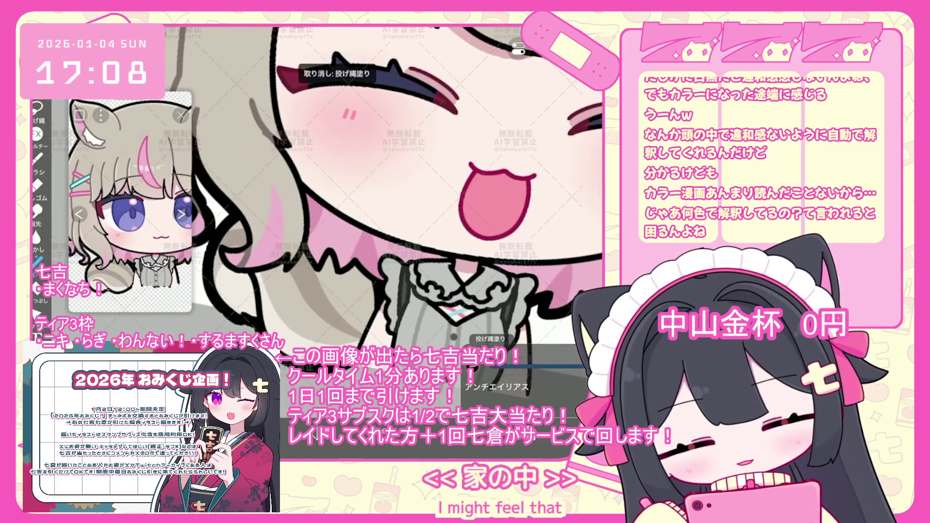
{"action": "scroll", "coordinate": [372, 193], "scroll_direction": "down", "scroll_amount": 1}
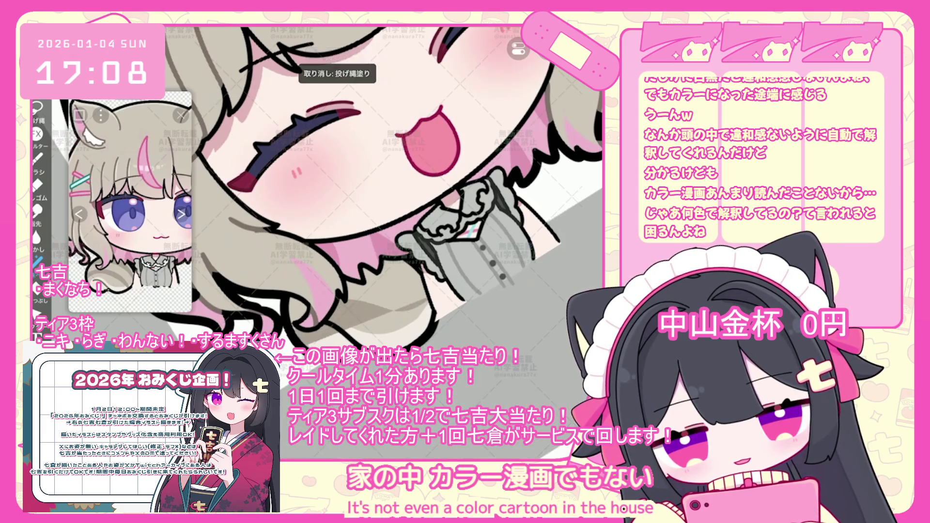
{"action": "key", "text": "ctrl+z"}
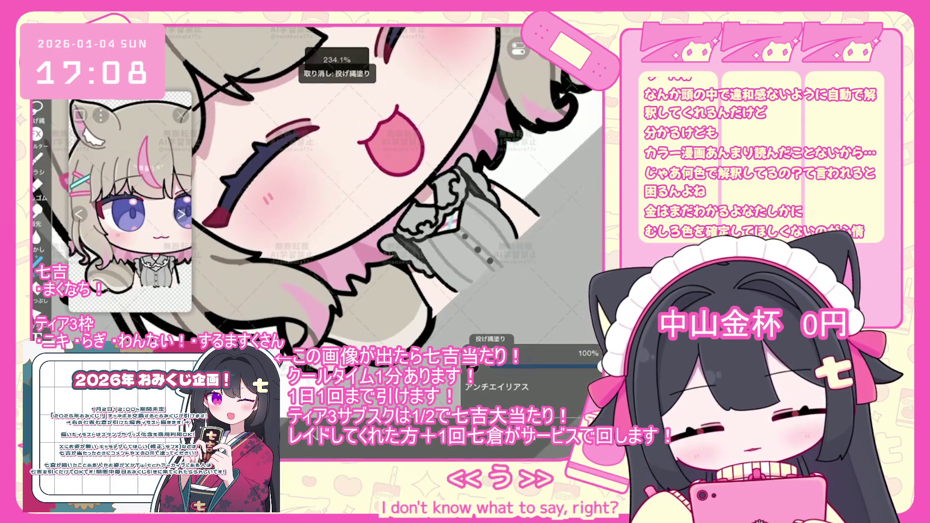
{"action": "scroll", "coordinate": [356, 193], "scroll_direction": "up", "scroll_amount": 1}
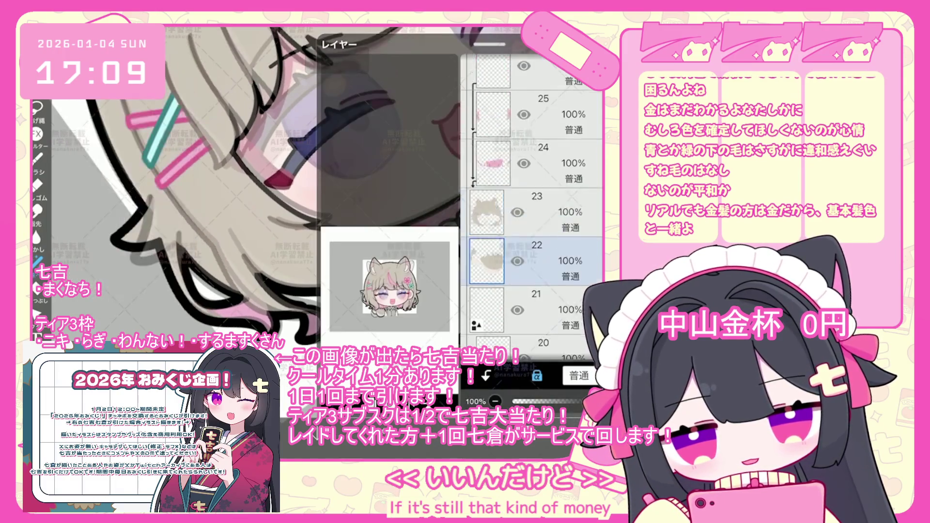
- Select the faint 30% layer 49 and rotate it clockwise, shifting it down-right
{"action": "scroll", "coordinate": [533, 209], "scroll_direction": "up", "scroll_amount": 10}
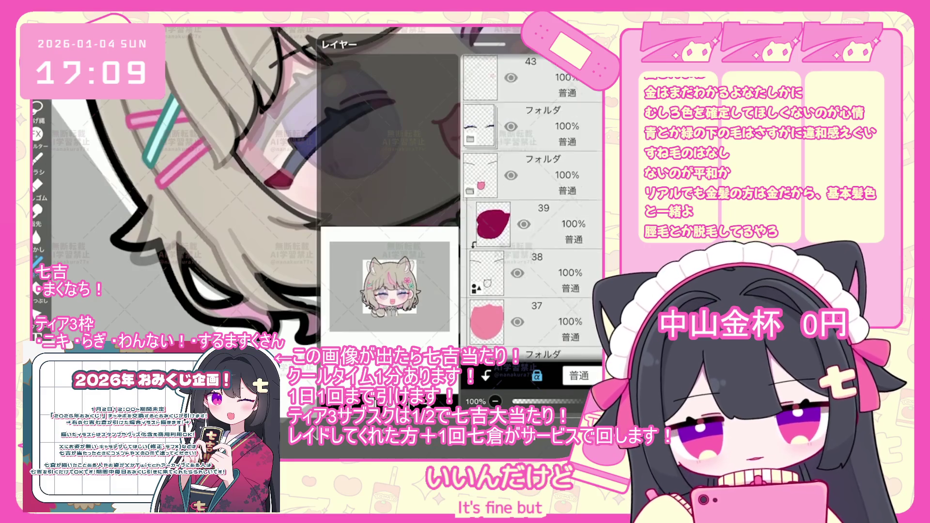
{"action": "scroll", "coordinate": [533, 208], "scroll_direction": "up", "scroll_amount": 10}
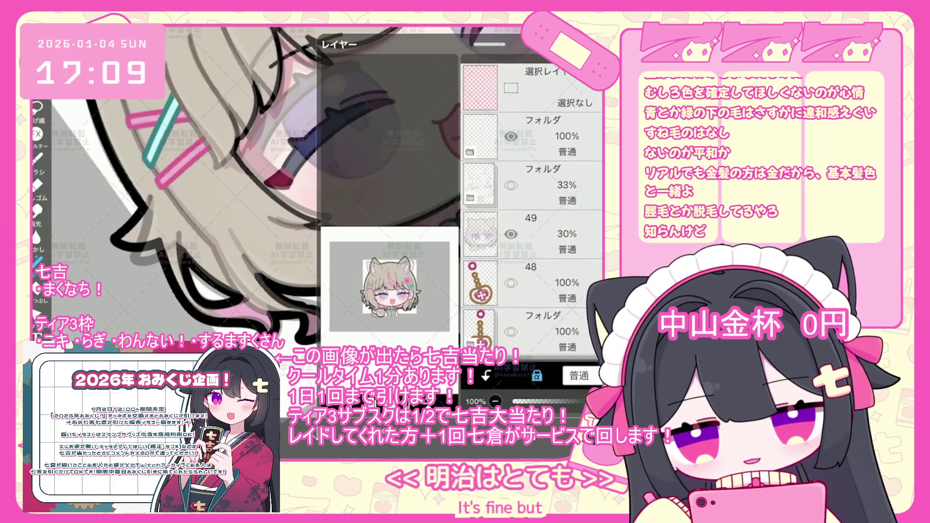
{"action": "left_click", "coordinate": [533, 224]}
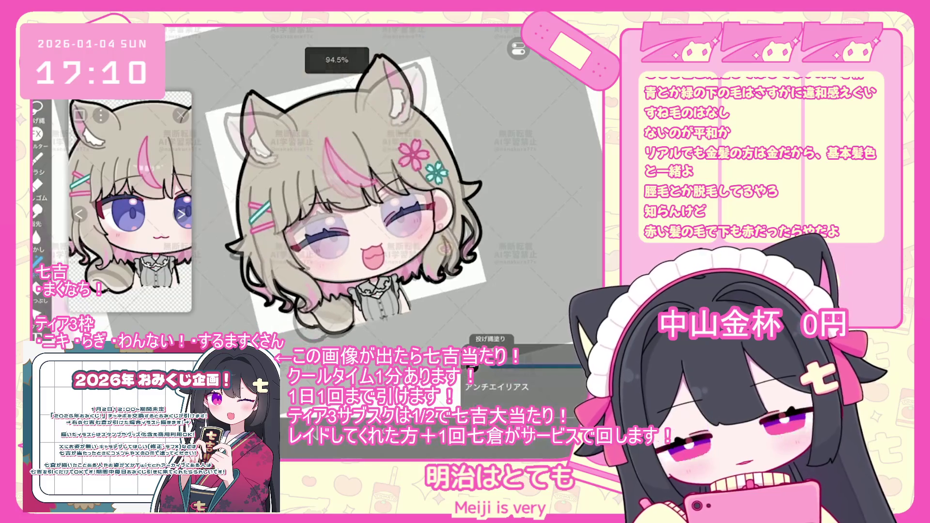
{"action": "mouse_move", "coordinate": [344, 208]}
{"action": "left_mouse_down"}
{"action": "mouse_move", "coordinate": [360, 252]}
{"action": "mouse_move", "coordinate": [388, 233]}
{"action": "left_mouse_up"}
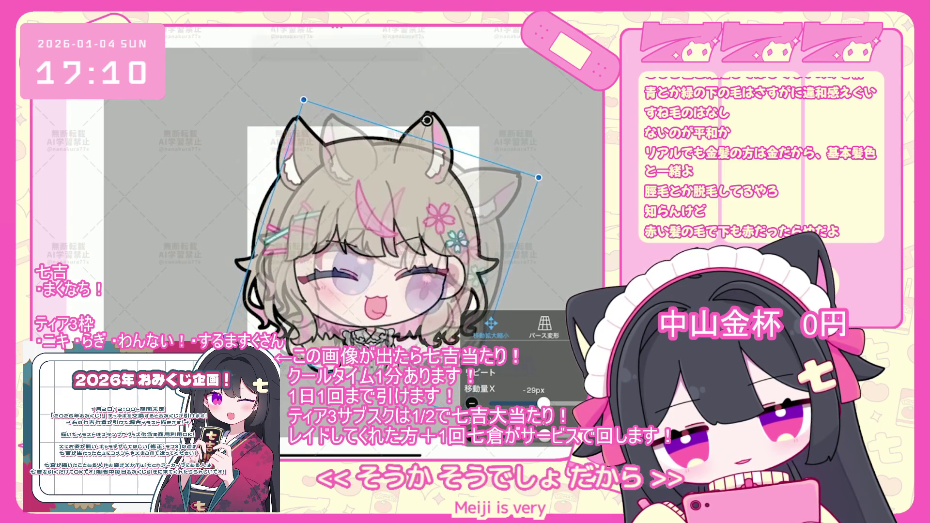
{"action": "mouse_move", "coordinate": [368, 228]}
{"action": "left_mouse_down"}
{"action": "mouse_move", "coordinate": [383, 237]}
{"action": "mouse_move", "coordinate": [382, 253]}
{"action": "left_mouse_up"}
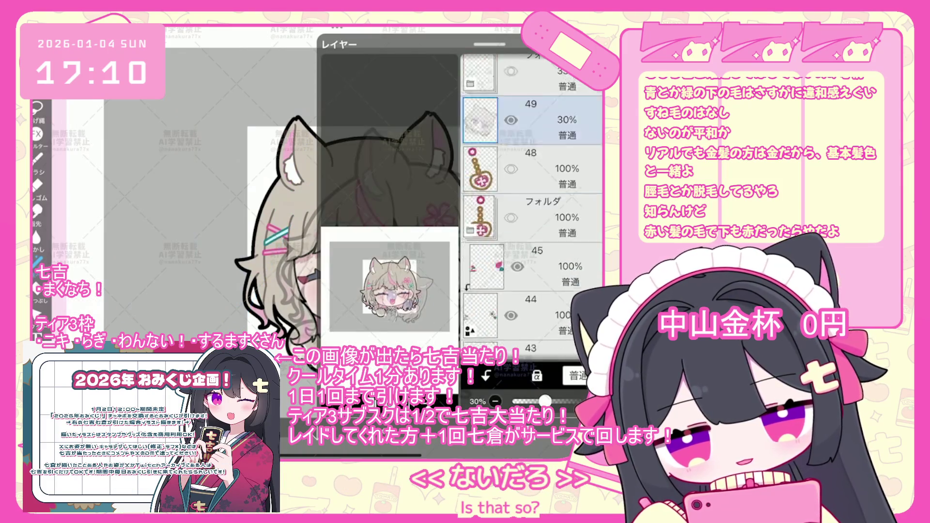
- Make layer 20 the working layer again
{"action": "scroll", "coordinate": [533, 204], "scroll_direction": "down", "scroll_amount": 5}
{"action": "scroll", "coordinate": [533, 203], "scroll_direction": "down", "scroll_amount": 10}
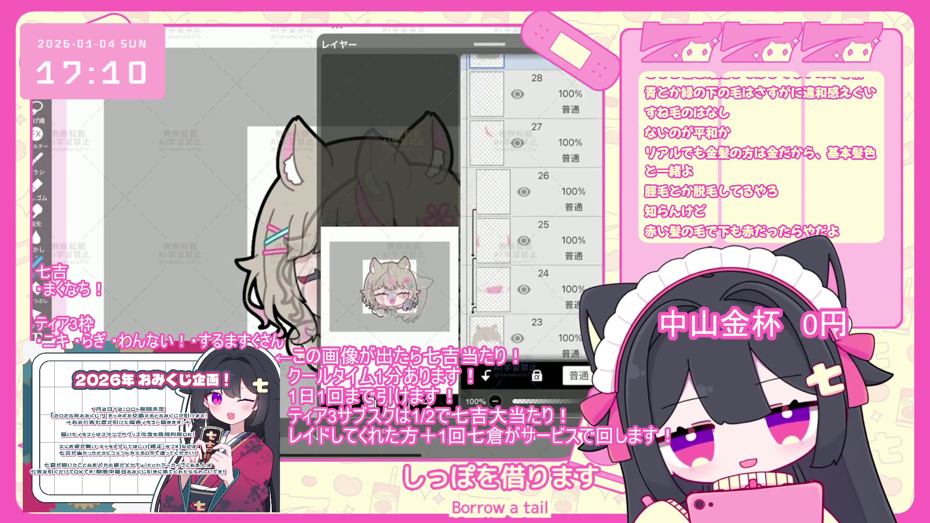
{"action": "left_click", "coordinate": [557, 260]}
{"action": "scroll", "coordinate": [339, 194], "scroll_direction": "up", "scroll_amount": 5}
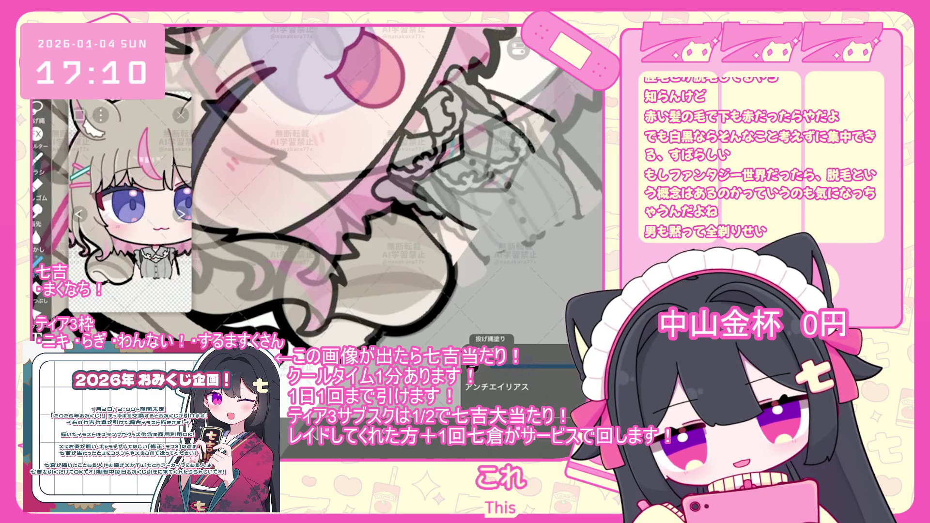
- Undo the five most recent lasso fills around the collar frill and face
{"action": "key", "text": "ctrl+z"}
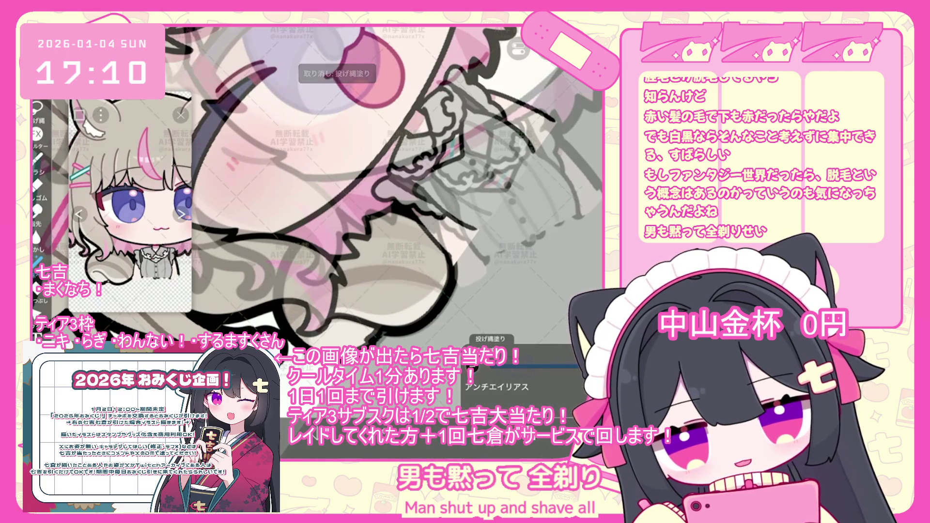
{"action": "key", "text": "ctrl+z"}
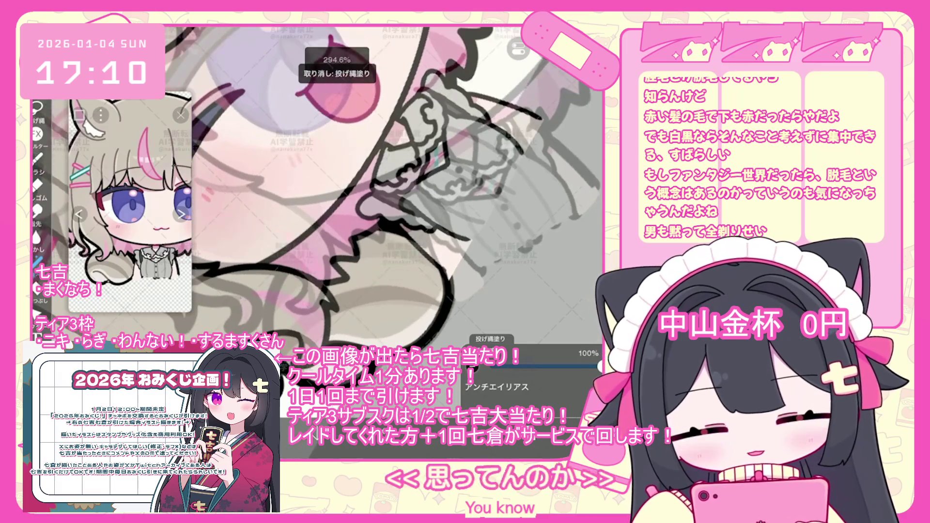
{"action": "scroll", "coordinate": [383, 194], "scroll_direction": "up", "scroll_amount": 3}
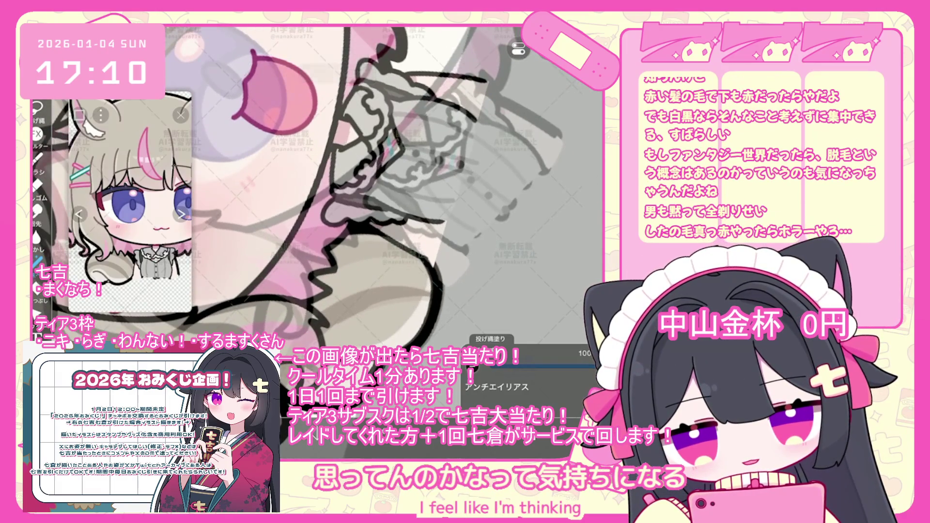
{"action": "key", "text": "ctrl+z"}
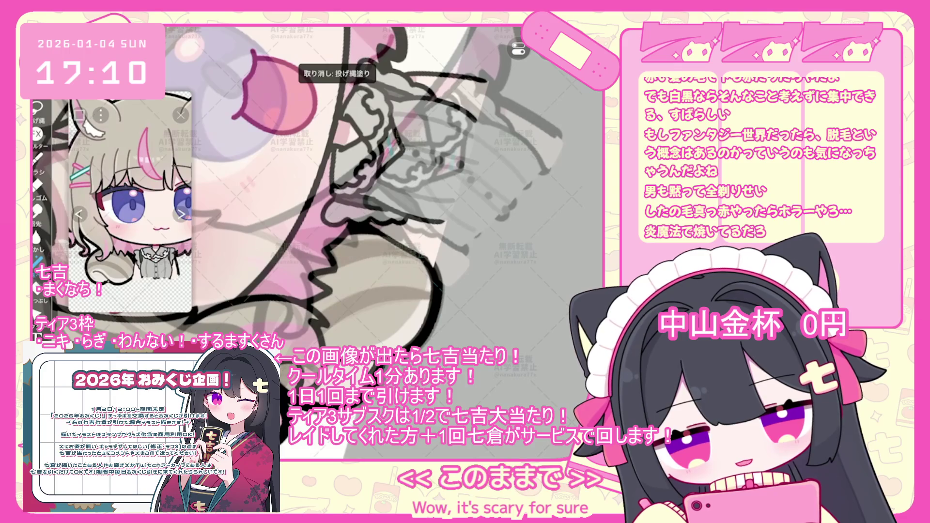
{"action": "scroll", "coordinate": [359, 193], "scroll_direction": "down", "scroll_amount": 5}
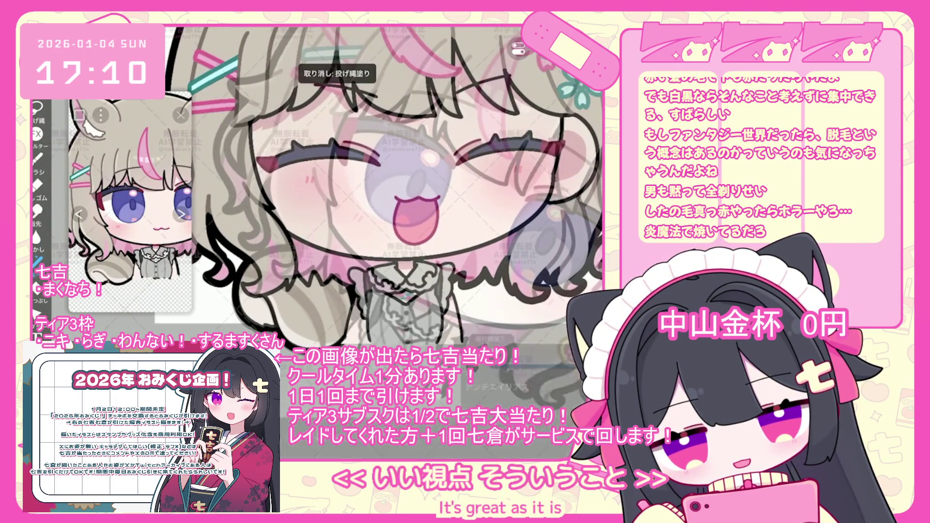
{"action": "scroll", "coordinate": [358, 194], "scroll_direction": "up", "scroll_amount": 3}
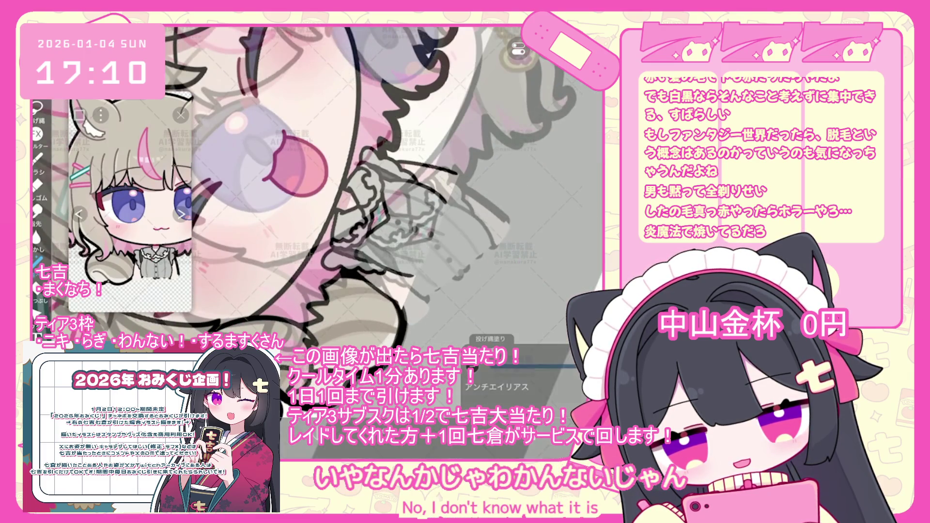
{"action": "key", "text": "ctrl+z"}
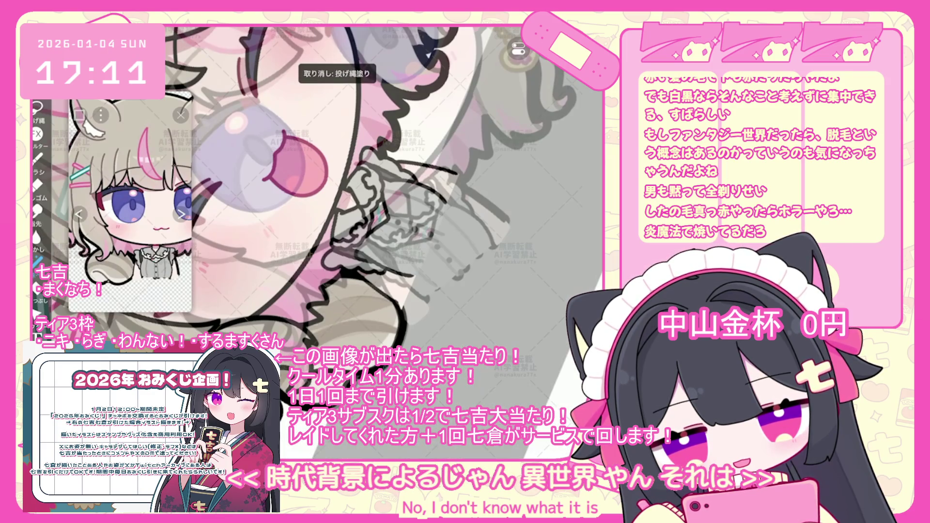
{"action": "scroll", "coordinate": [330, 192], "scroll_direction": "up", "scroll_amount": 3}
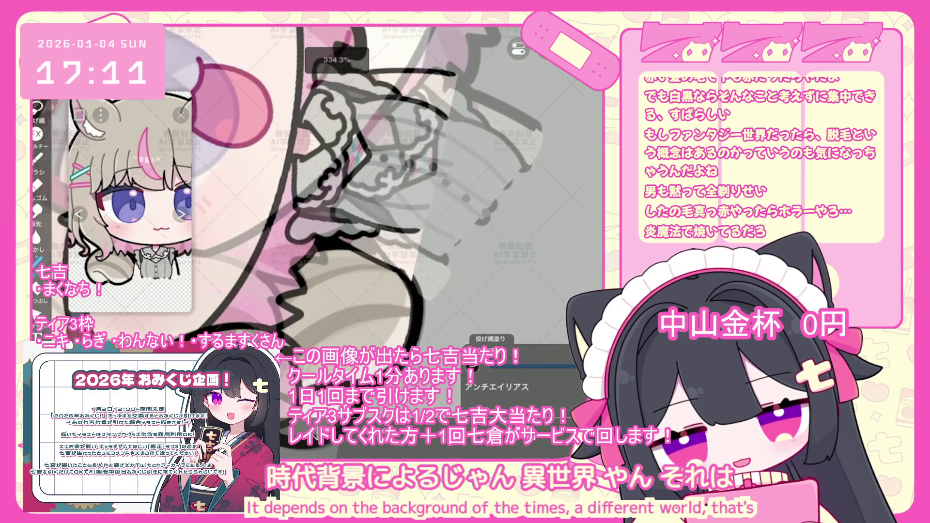
{"action": "scroll", "coordinate": [349, 194], "scroll_direction": "down", "scroll_amount": 3}
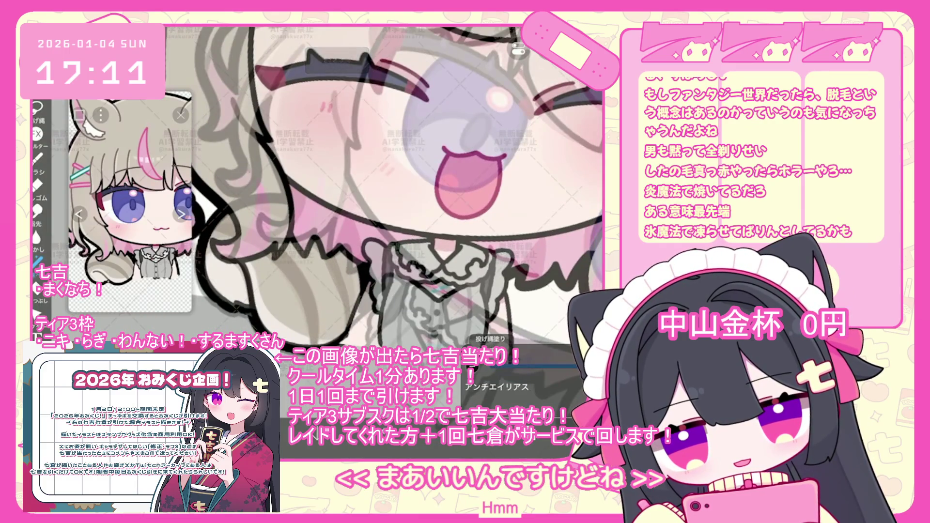
{"action": "key", "text": "ctrl+z"}
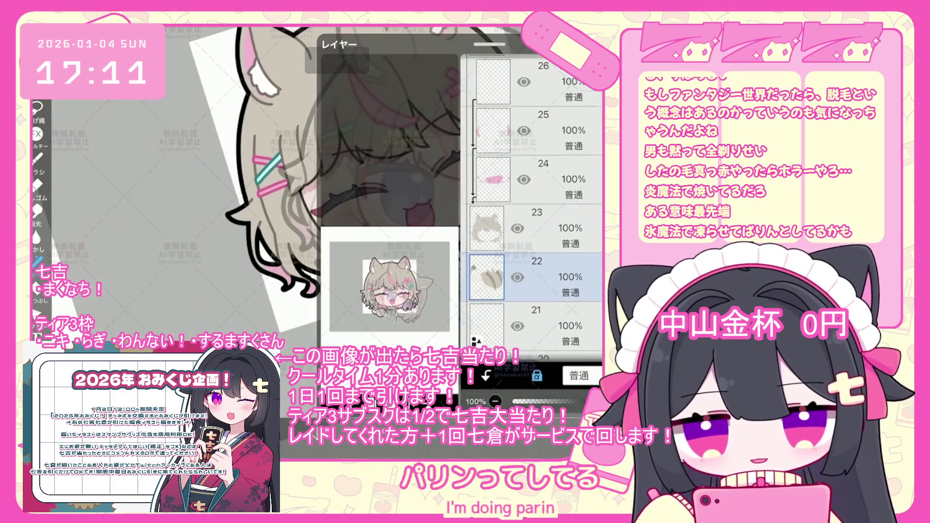
- Pick layer 49 to hide its faint overlay, then make layer 23 the working layer via layer 36
{"action": "scroll", "coordinate": [532, 194], "scroll_direction": "up", "scroll_amount": 10}
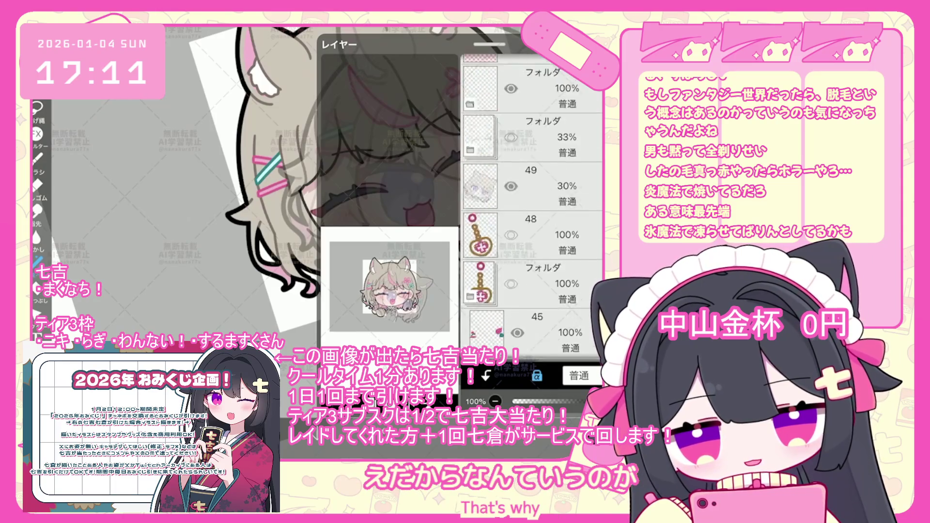
{"action": "left_click", "coordinate": [532, 224]}
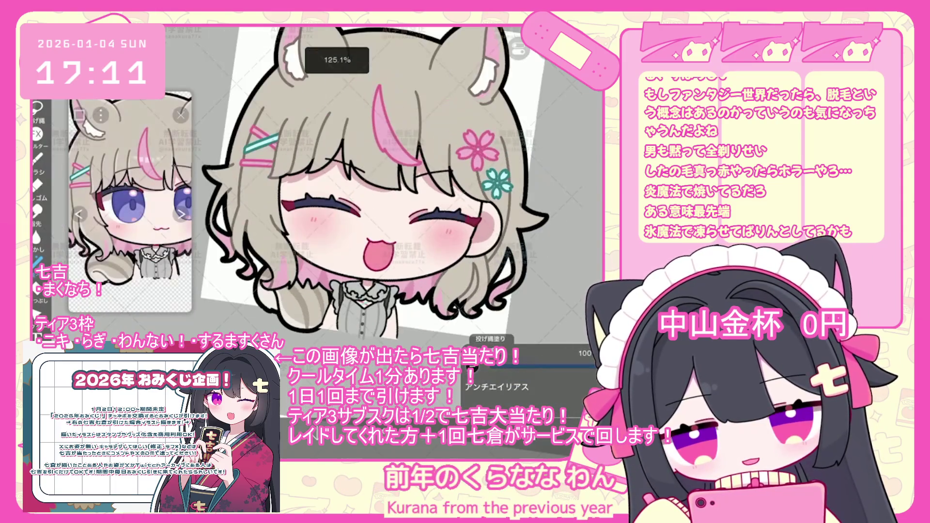
{"action": "scroll", "coordinate": [531, 194], "scroll_direction": "down", "scroll_amount": 10}
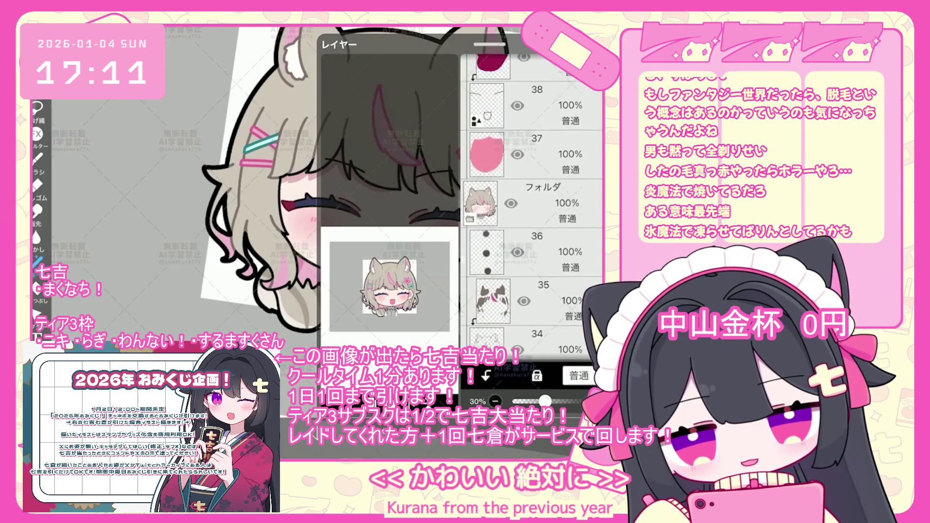
{"action": "left_click", "coordinate": [487, 152]}
{"action": "scroll", "coordinate": [532, 193], "scroll_direction": "down", "scroll_amount": 5}
{"action": "left_click", "coordinate": [487, 281]}
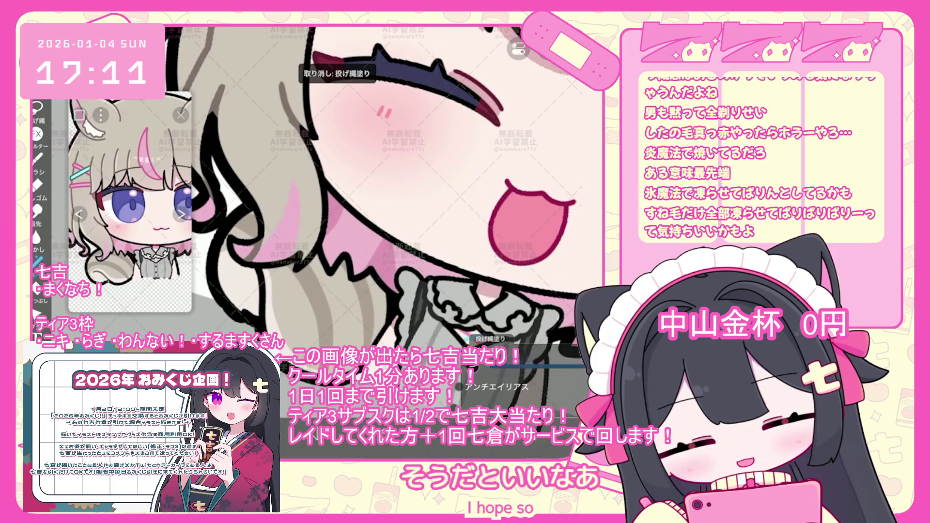
- Check the closed-eye smiling face and select layer 35
{"action": "scroll", "coordinate": [383, 194], "scroll_direction": "down", "scroll_amount": 3}
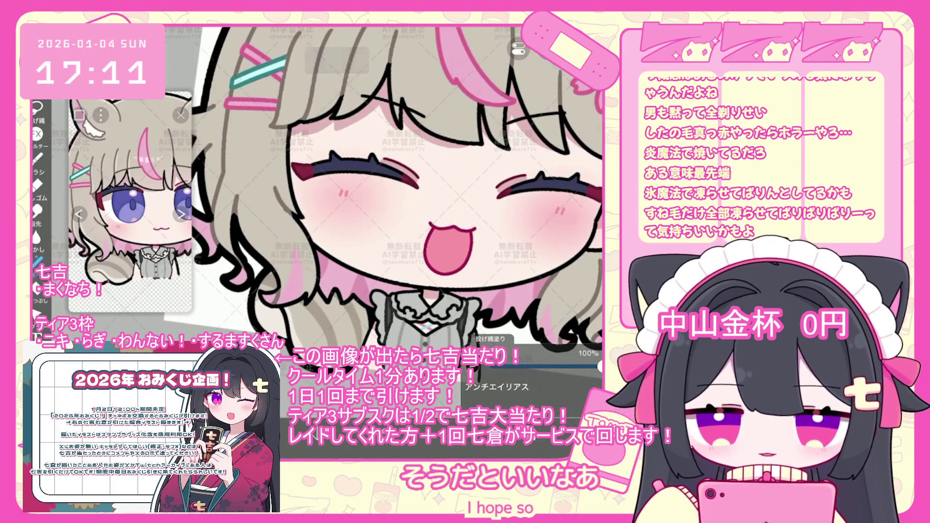
{"action": "scroll", "coordinate": [383, 194], "scroll_direction": "up", "scroll_amount": 3}
{"action": "scroll", "coordinate": [534, 204], "scroll_direction": "up", "scroll_amount": 10}
{"action": "left_click", "coordinate": [533, 191]}
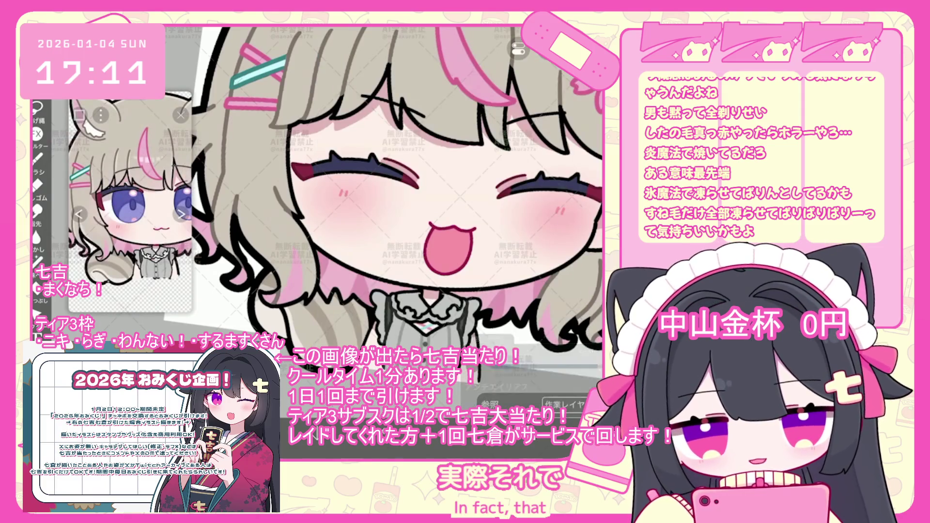
{"action": "scroll", "coordinate": [291, 243], "scroll_direction": "up", "scroll_amount": 3}
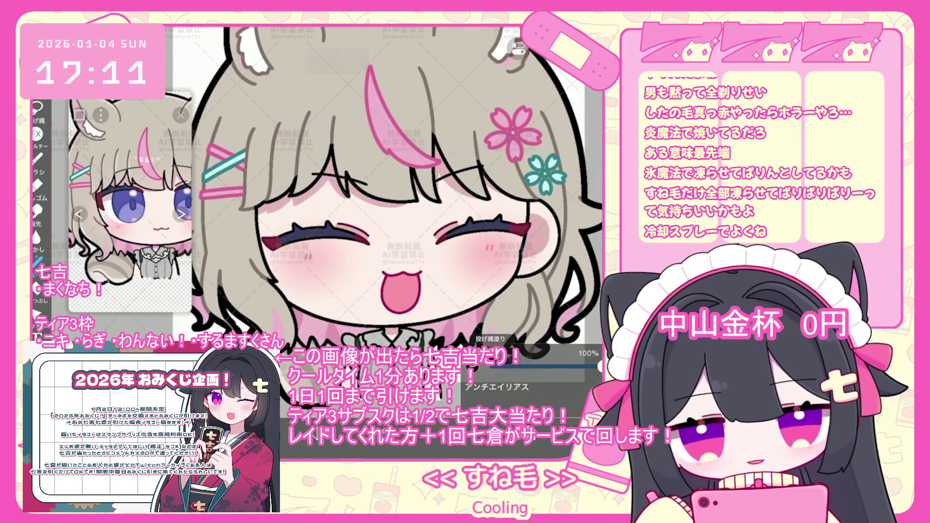
{"action": "scroll", "coordinate": [533, 203], "scroll_direction": "down", "scroll_amount": 3}
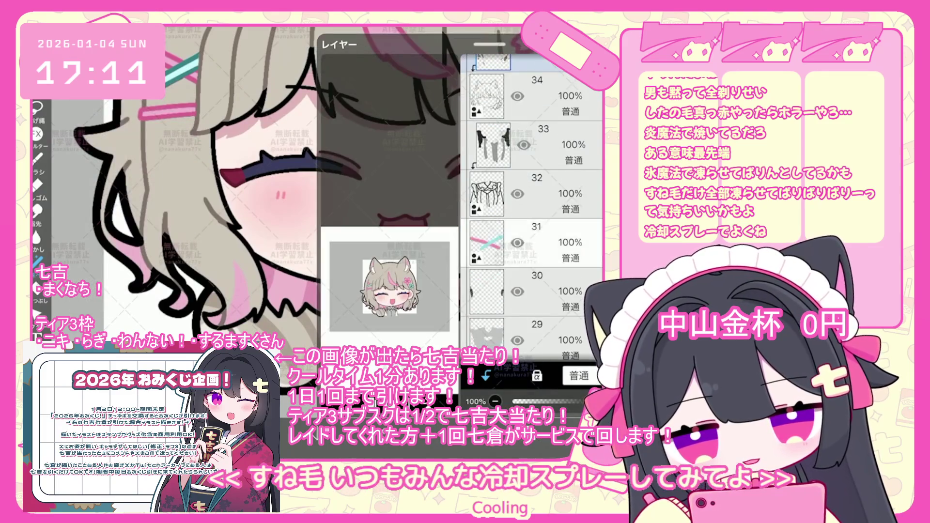
- Select layer 29 in the layer list
{"action": "left_click", "coordinate": [487, 249]}
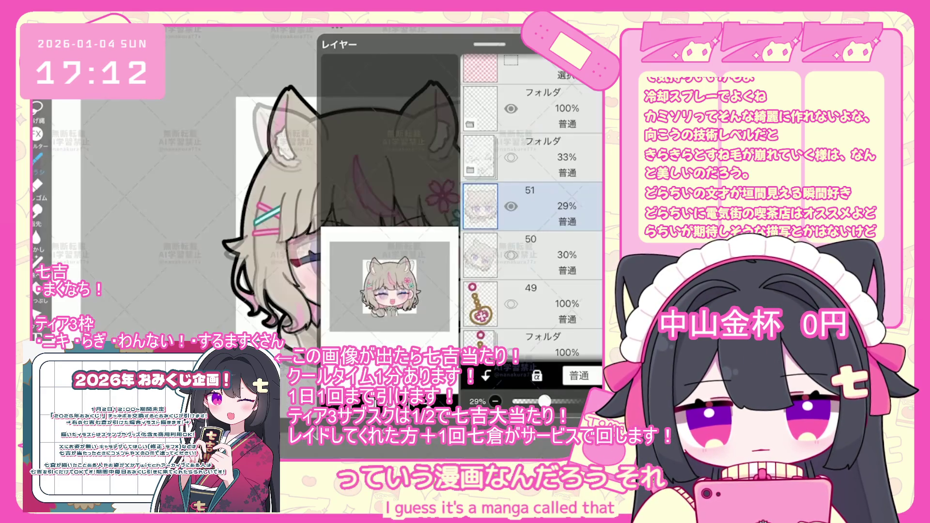
{"action": "scroll", "coordinate": [533, 203], "scroll_direction": "down", "scroll_amount": 10}
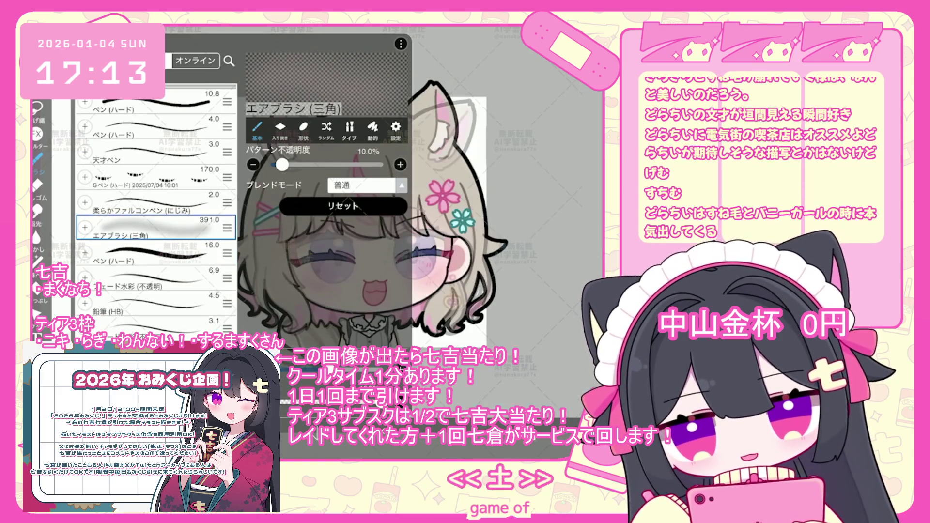
- Switch to the G-pen (hard) brush and nudge the layer's artwork up slightly with Transform
{"action": "left_click", "coordinate": [150, 179]}
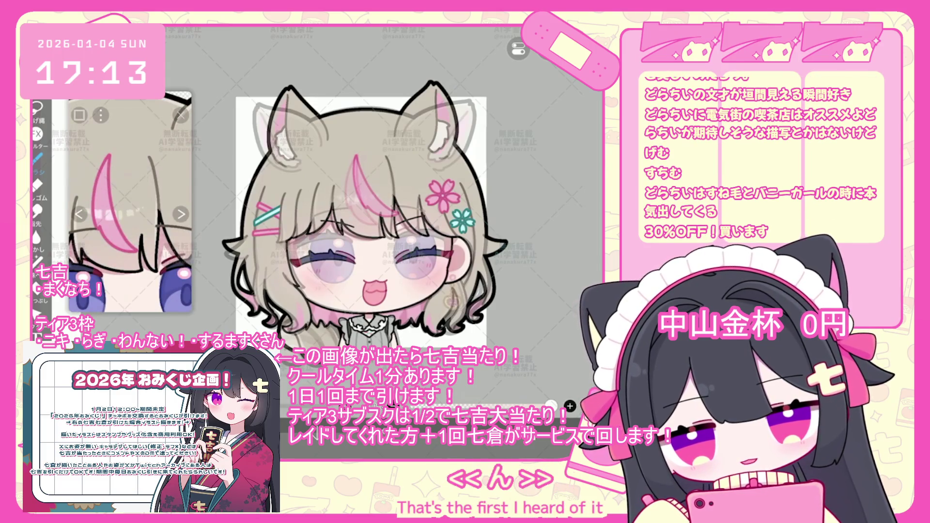
{"action": "scroll", "coordinate": [412, 138], "scroll_direction": "up", "scroll_amount": 5}
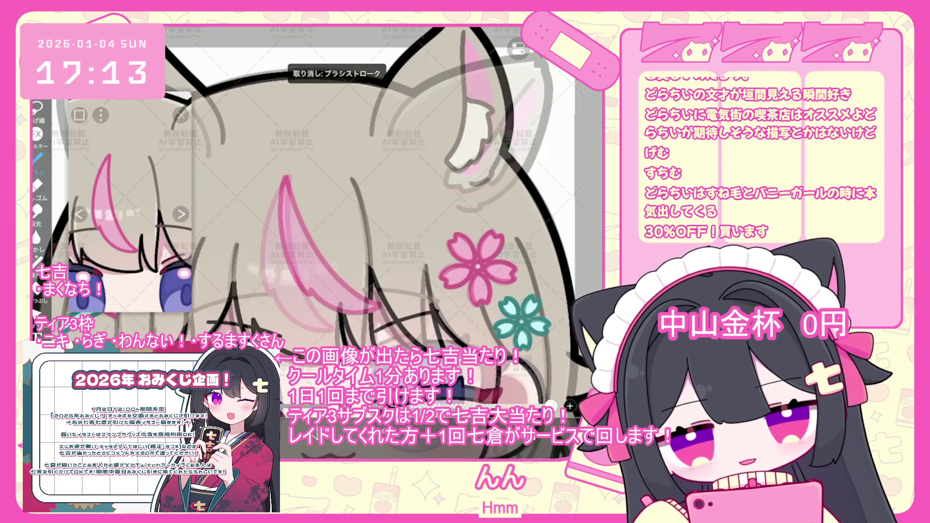
{"action": "key", "text": "ctrl+t"}
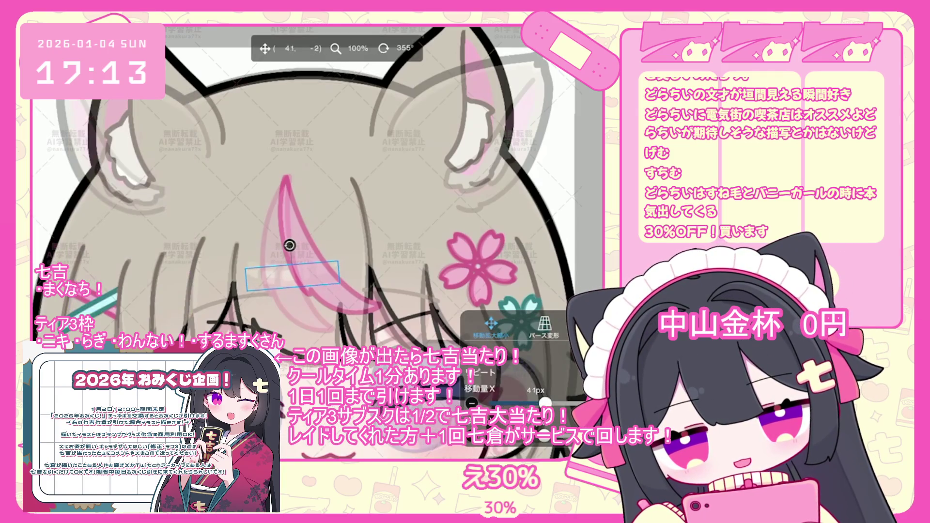
{"action": "left_click_drag", "start_coordinate": [291, 245], "coordinate": [291, 241]}
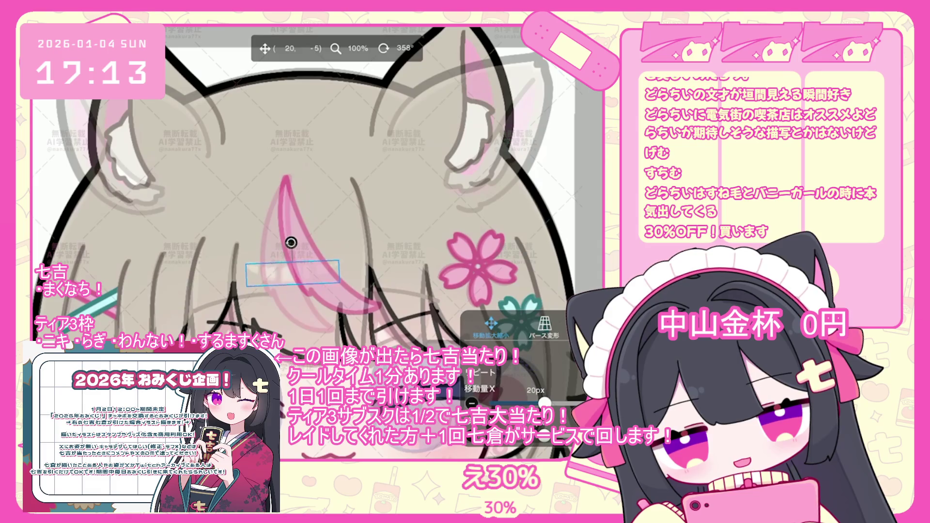
{"action": "key", "text": "Return"}
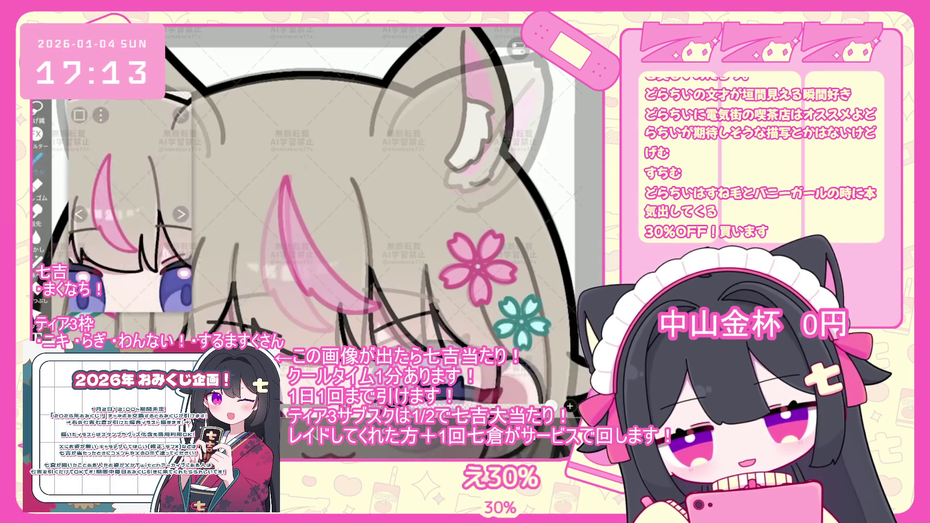
- Open the layer list and move layer 28 above layer 29
{"action": "key", "text": "l"}
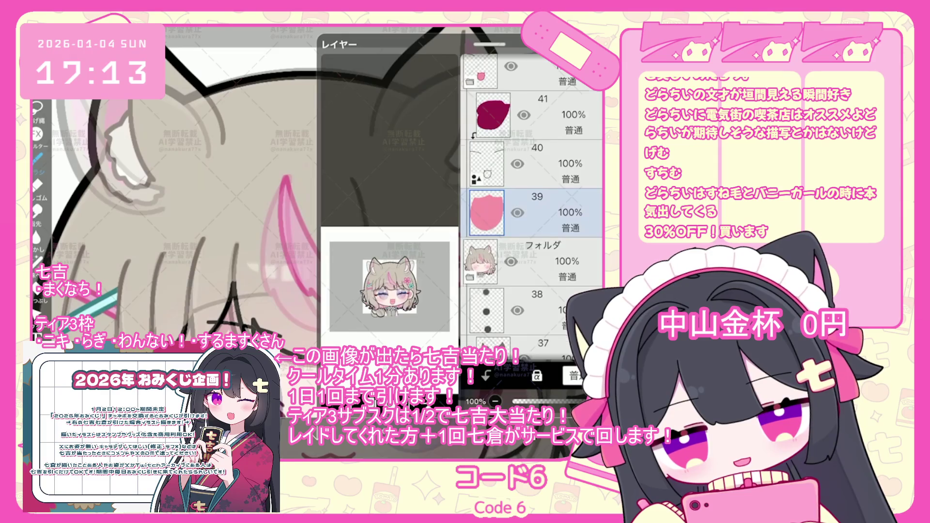
{"action": "scroll", "coordinate": [532, 209], "scroll_direction": "up", "scroll_amount": 5}
{"action": "left_click", "coordinate": [533, 216]}
{"action": "scroll", "coordinate": [532, 208], "scroll_direction": "up", "scroll_amount": 2}
{"action": "left_click", "coordinate": [533, 194]}
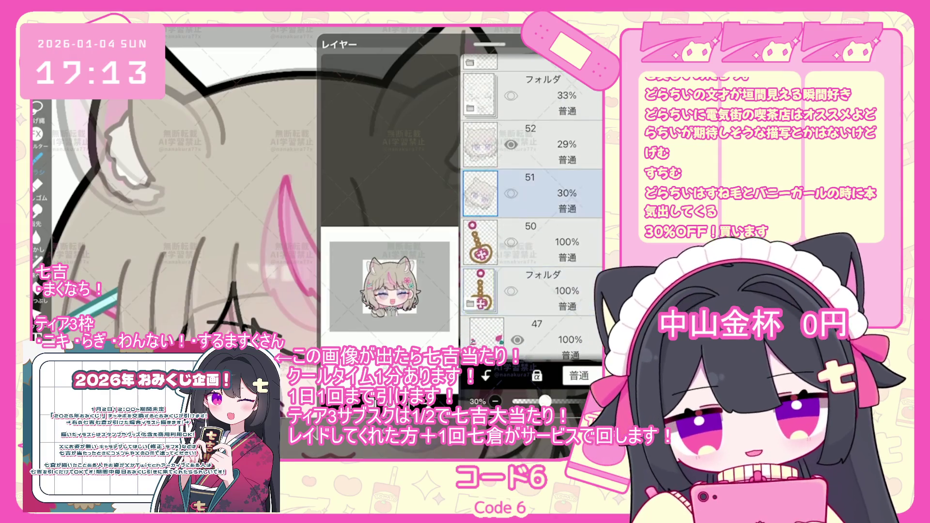
{"action": "scroll", "coordinate": [532, 208], "scroll_direction": "down", "scroll_amount": 10}
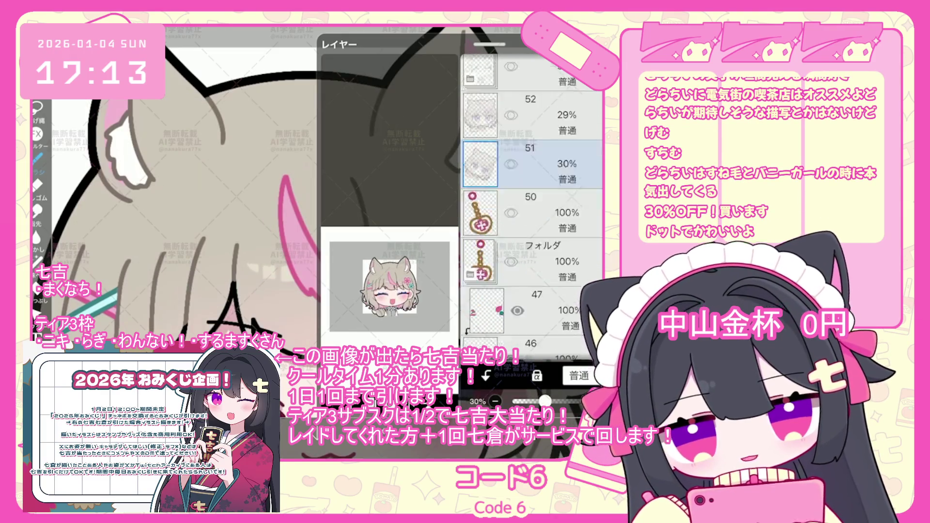
{"action": "scroll", "coordinate": [533, 208], "scroll_direction": "down", "scroll_amount": 8}
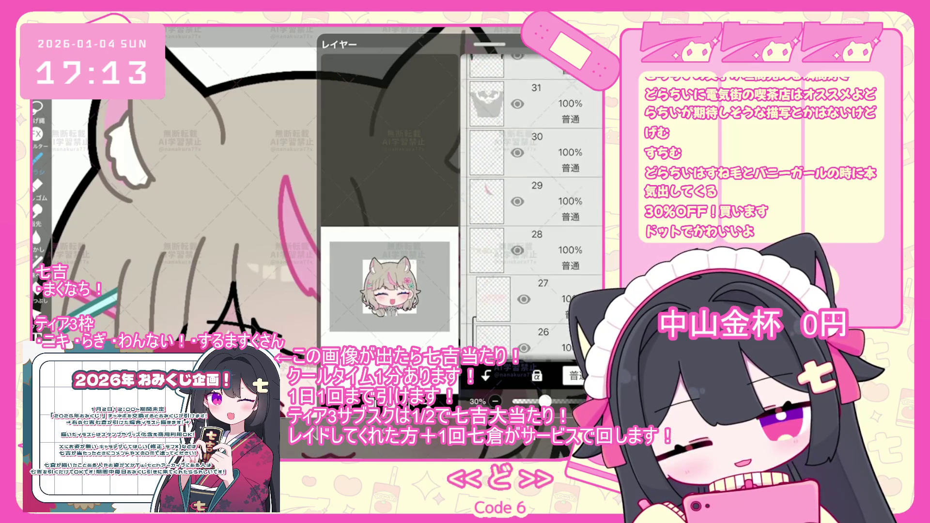
{"action": "left_click", "coordinate": [533, 240]}
{"action": "left_click_drag", "start_coordinate": [533, 240], "coordinate": [533, 191]}
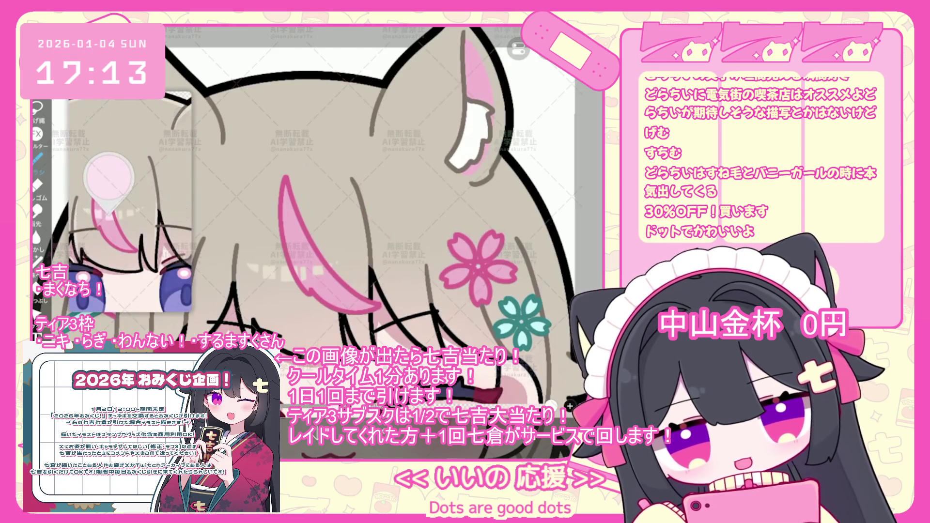
- Select the empty clipped layer 26 to draw on
{"action": "left_click", "coordinate": [109, 179]}
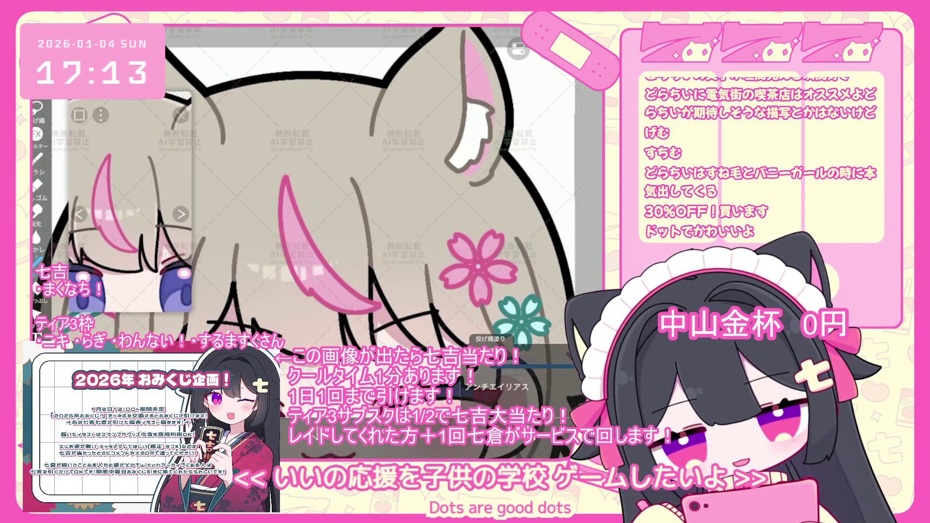
{"action": "scroll", "coordinate": [373, 243], "scroll_direction": "down", "scroll_amount": 3}
{"action": "scroll", "coordinate": [373, 242], "scroll_direction": "down", "scroll_amount": 2}
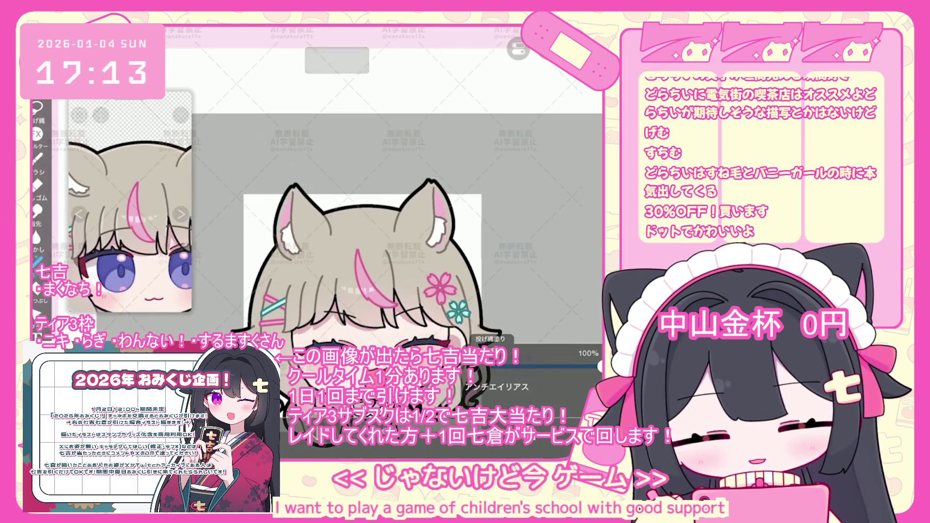
{"action": "scroll", "coordinate": [373, 242], "scroll_direction": "down", "scroll_amount": 2}
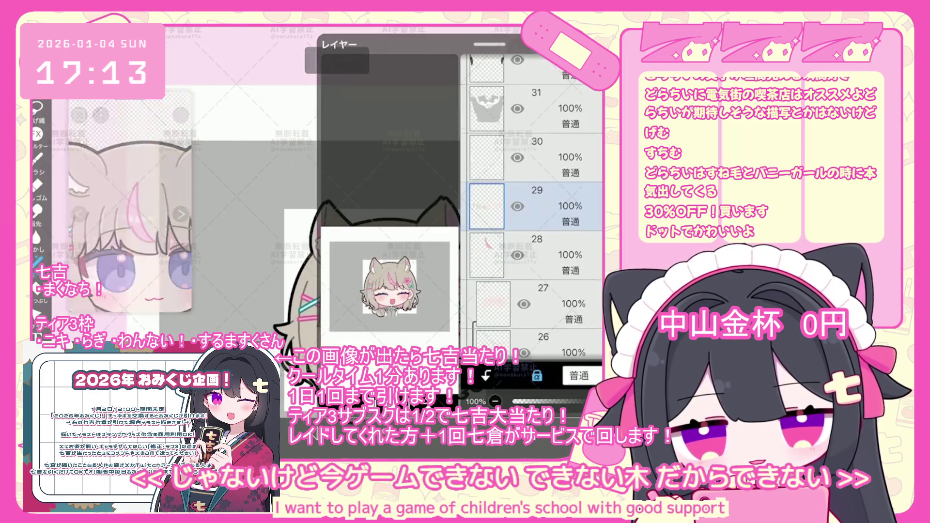
{"action": "scroll", "coordinate": [533, 204], "scroll_direction": "down", "scroll_amount": 1}
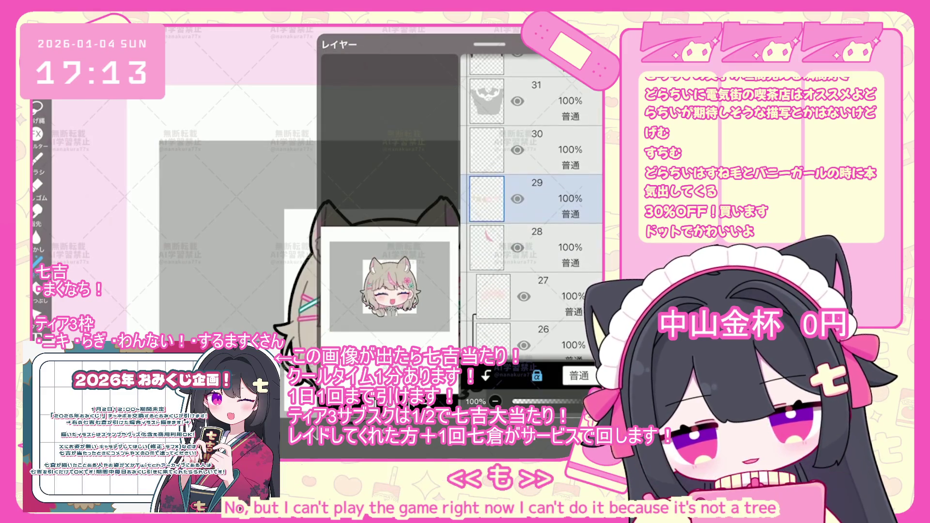
{"action": "left_click", "coordinate": [543, 297]}
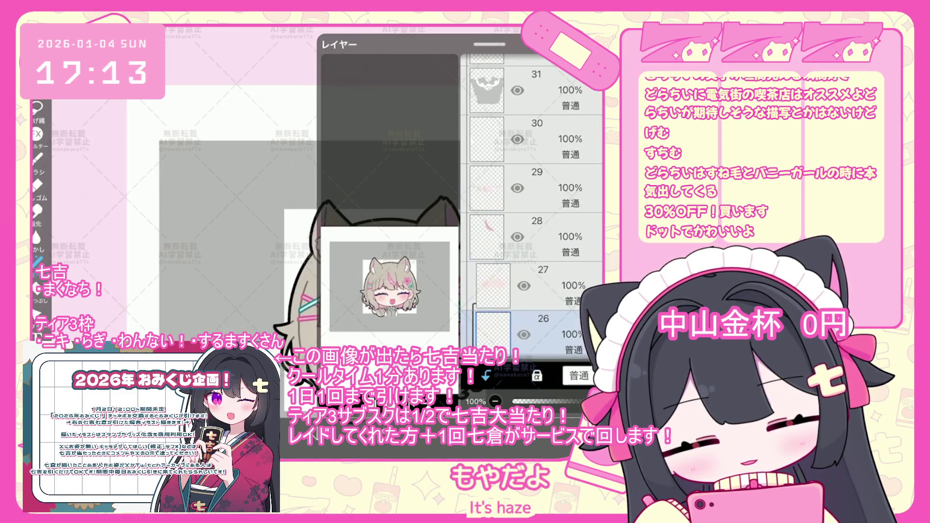
{"action": "scroll", "coordinate": [533, 218], "scroll_direction": "down", "scroll_amount": 3}
{"action": "scroll", "coordinate": [388, 243], "scroll_direction": "up", "scroll_amount": 3}
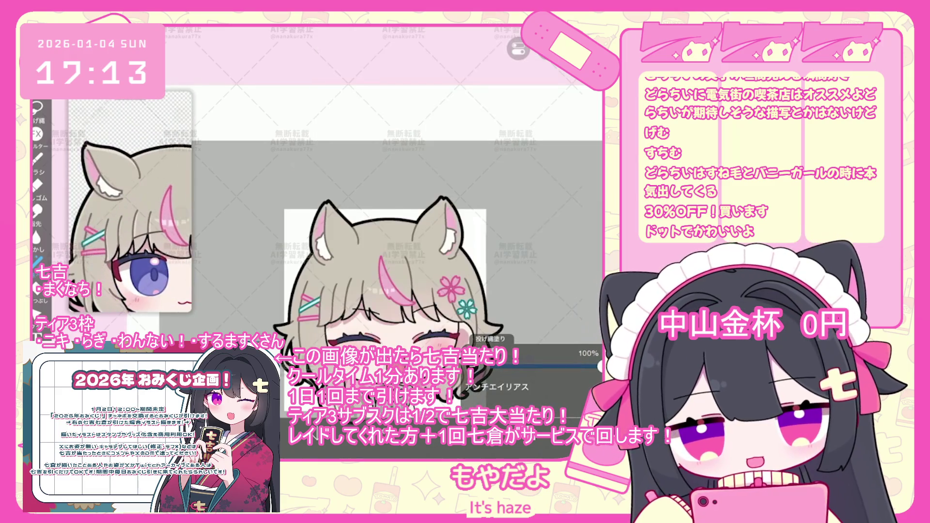
{"action": "scroll", "coordinate": [388, 218], "scroll_direction": "up", "scroll_amount": 3}
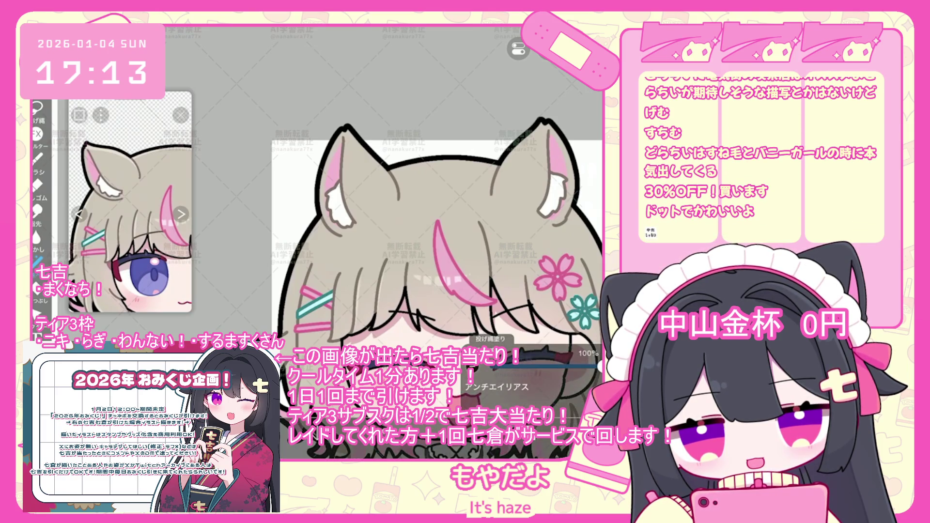
{"action": "scroll", "coordinate": [392, 228], "scroll_direction": "up", "scroll_amount": 2}
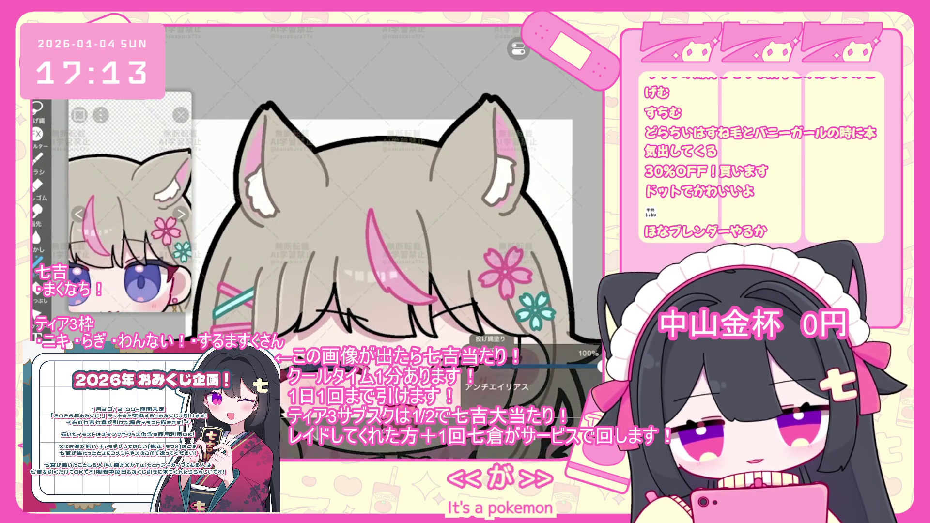
{"action": "scroll", "coordinate": [368, 219], "scroll_direction": "up", "scroll_amount": 2}
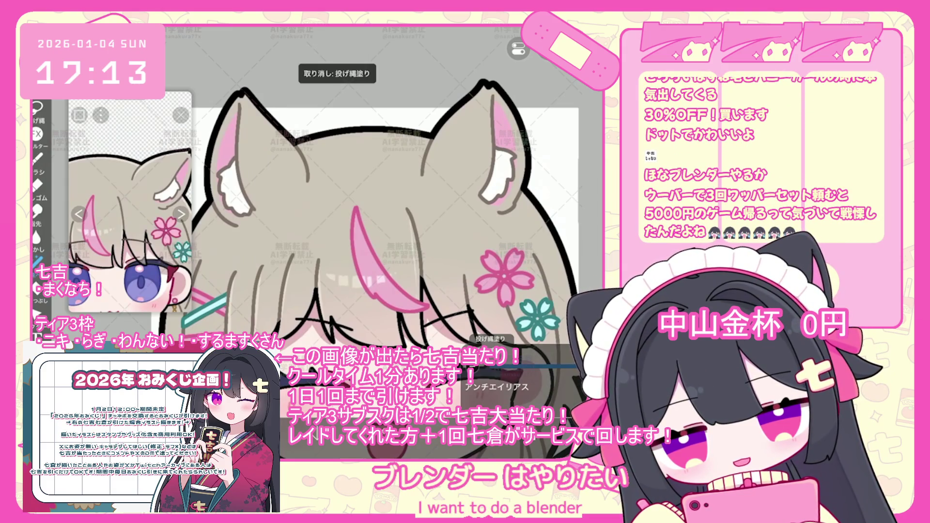
{"action": "scroll", "coordinate": [368, 218], "scroll_direction": "up", "scroll_amount": 1}
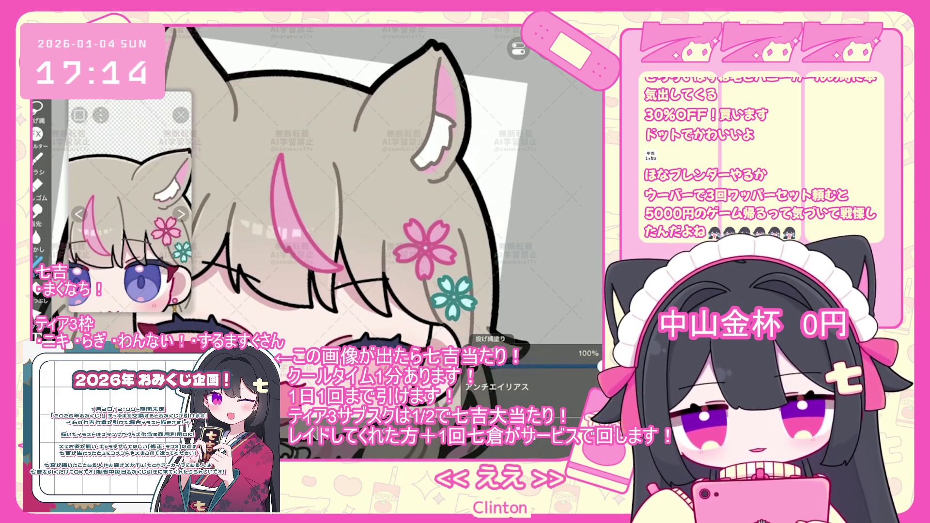
{"action": "scroll", "coordinate": [339, 218], "scroll_direction": "up", "scroll_amount": 3}
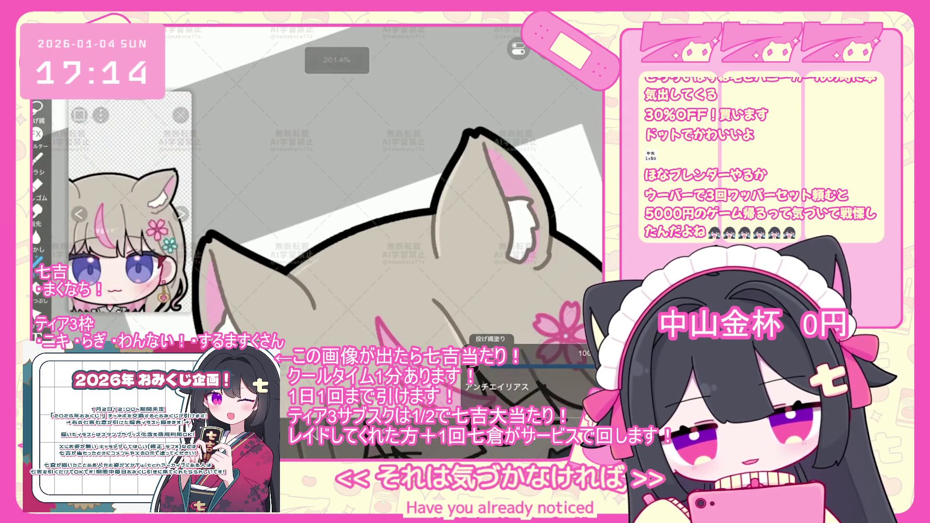
{"action": "key", "text": "ctrl+z"}
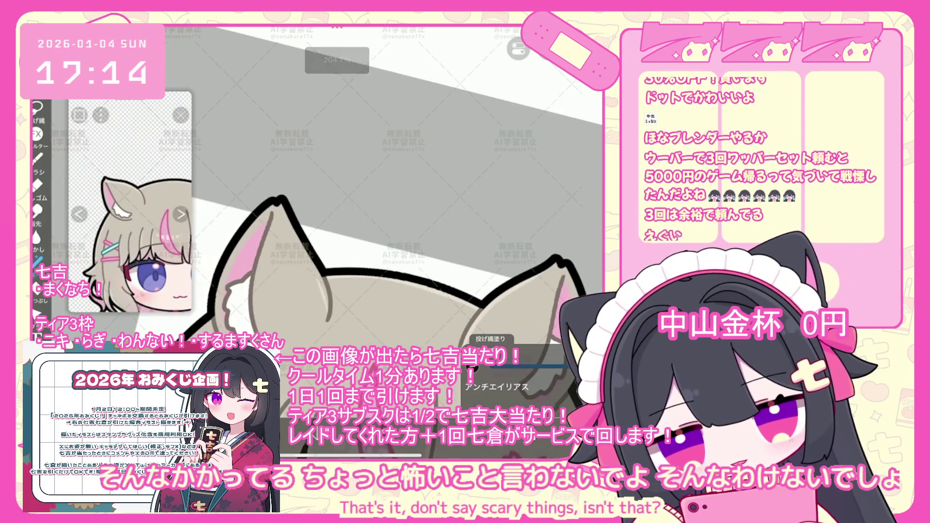
{"action": "key", "text": "ctrl+z"}
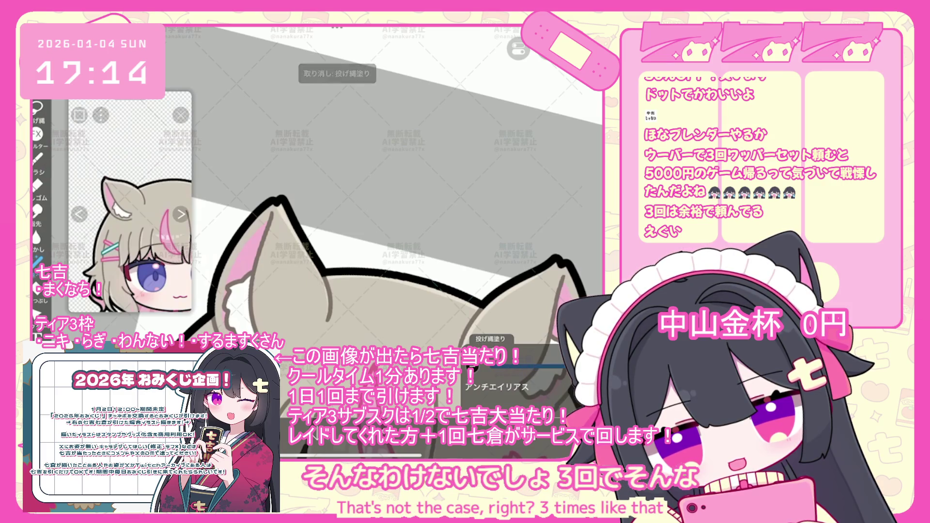
{"action": "scroll", "coordinate": [369, 219], "scroll_direction": "down", "scroll_amount": 3}
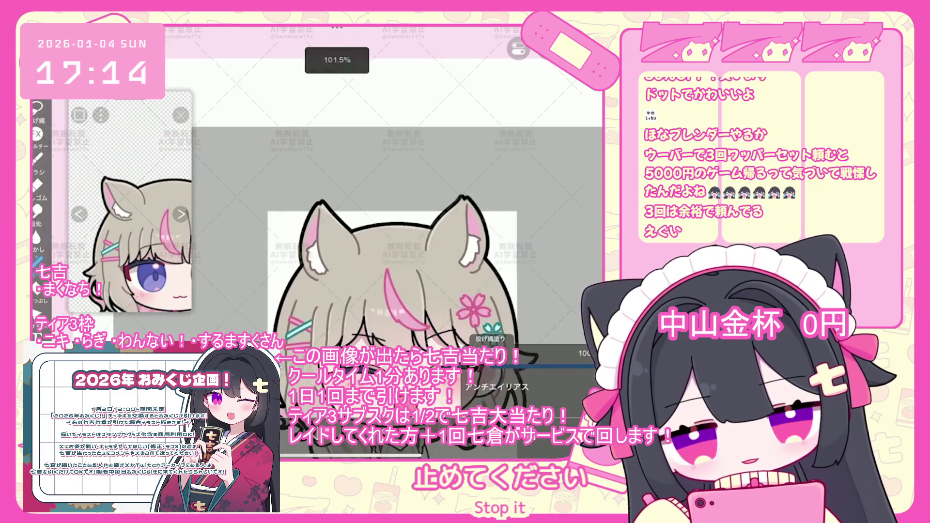
{"action": "scroll", "coordinate": [339, 218], "scroll_direction": "down", "scroll_amount": 2}
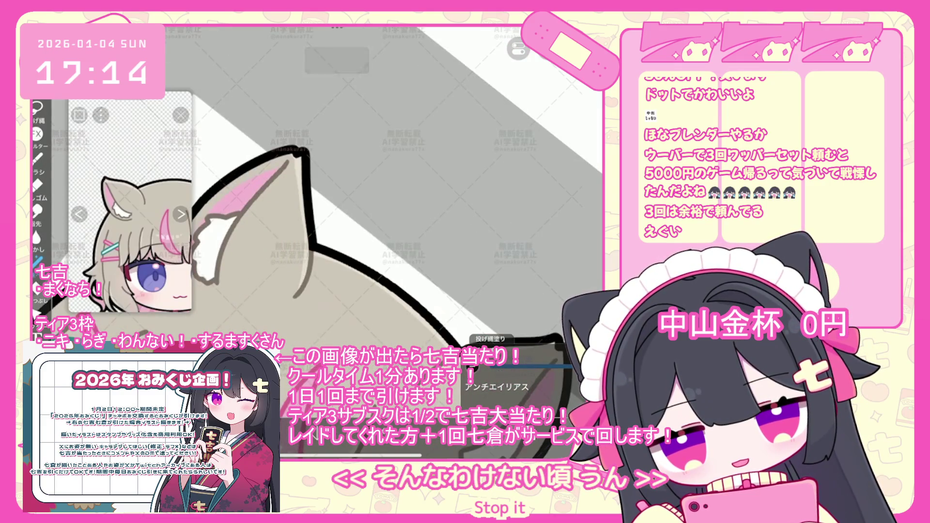
{"action": "scroll", "coordinate": [340, 219], "scroll_direction": "down", "scroll_amount": 2}
{"action": "scroll", "coordinate": [368, 218], "scroll_direction": "up", "scroll_amount": 2}
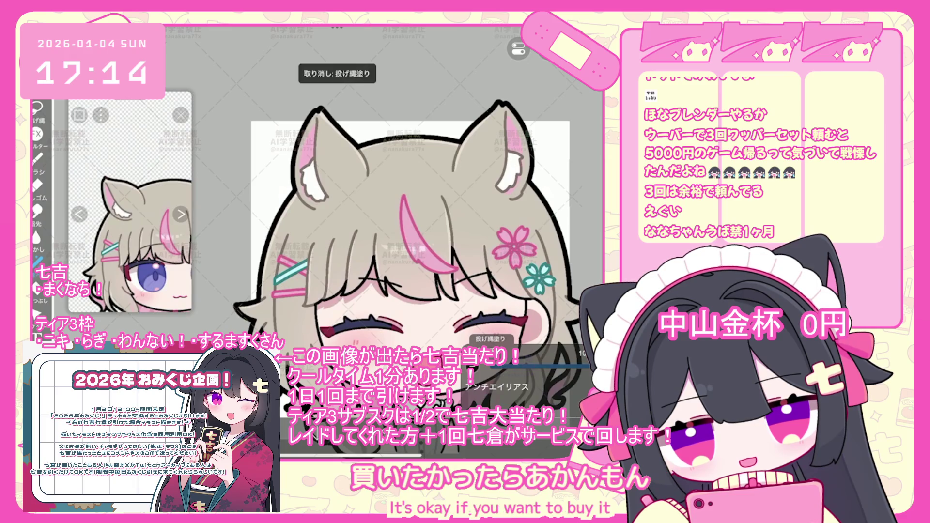
{"action": "scroll", "coordinate": [404, 193], "scroll_direction": "up", "scroll_amount": 3}
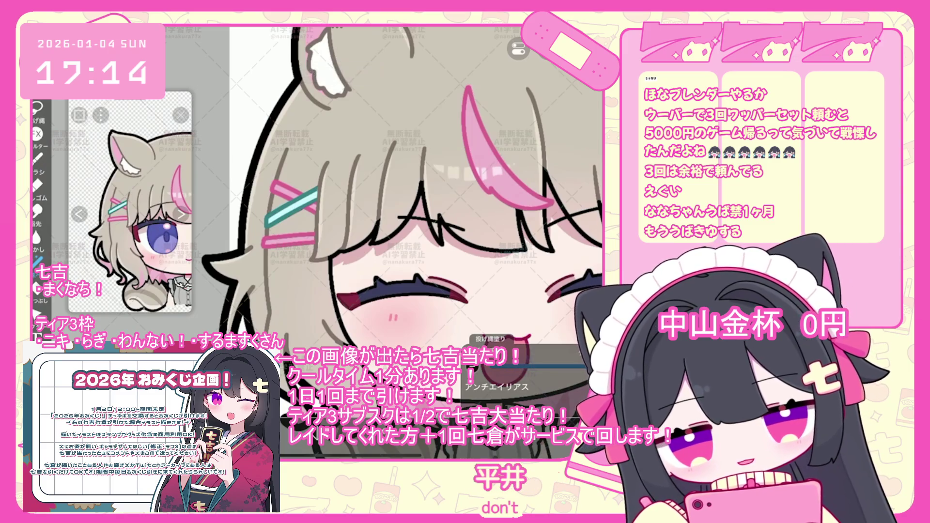
- Undo the four most recent lasso fills on the chibi's face area
{"action": "scroll", "coordinate": [400, 228], "scroll_direction": "down", "scroll_amount": 3}
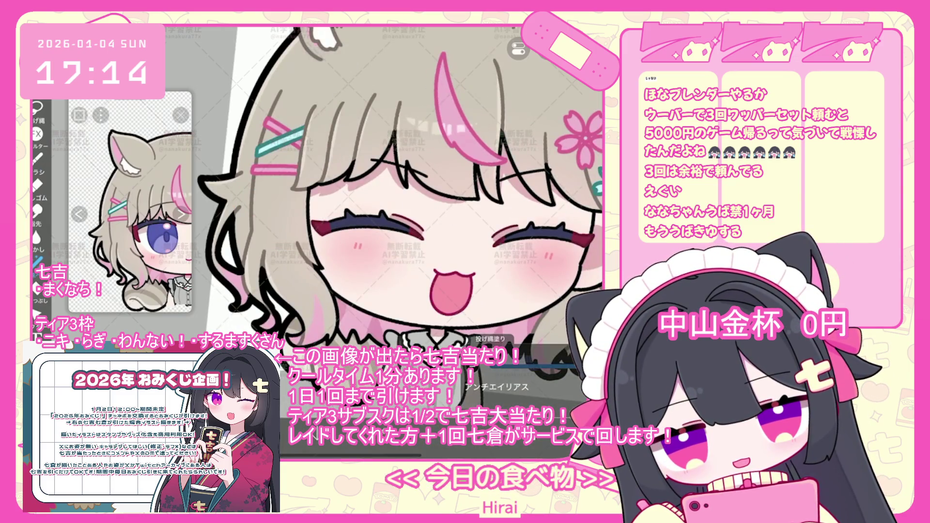
{"action": "scroll", "coordinate": [400, 194], "scroll_direction": "down", "scroll_amount": 3}
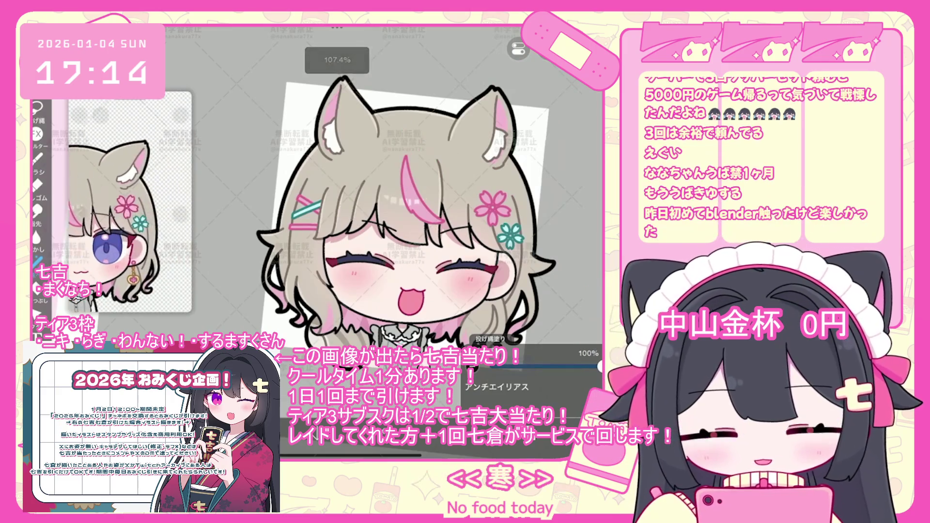
{"action": "scroll", "coordinate": [364, 218], "scroll_direction": "up", "scroll_amount": 2}
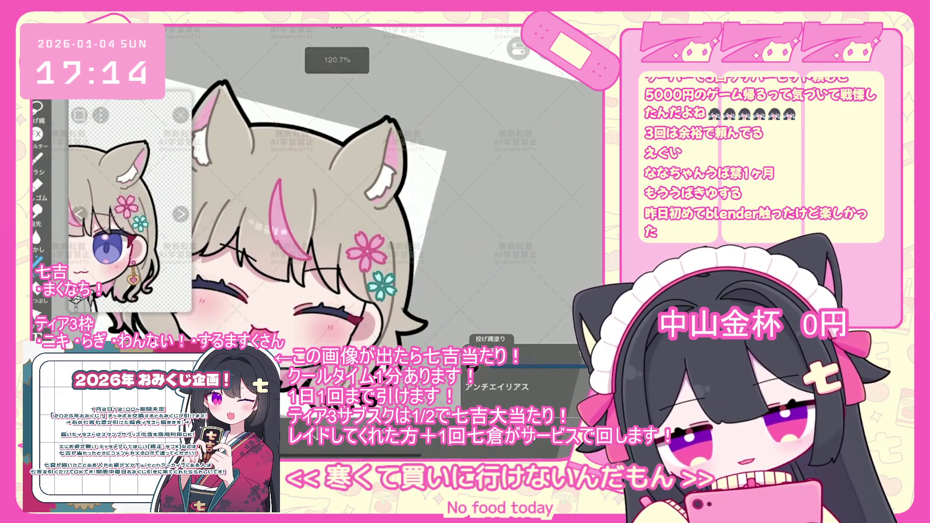
{"action": "scroll", "coordinate": [315, 218], "scroll_direction": "up", "scroll_amount": 1}
{"action": "scroll", "coordinate": [255, 194], "scroll_direction": "up", "scroll_amount": 3}
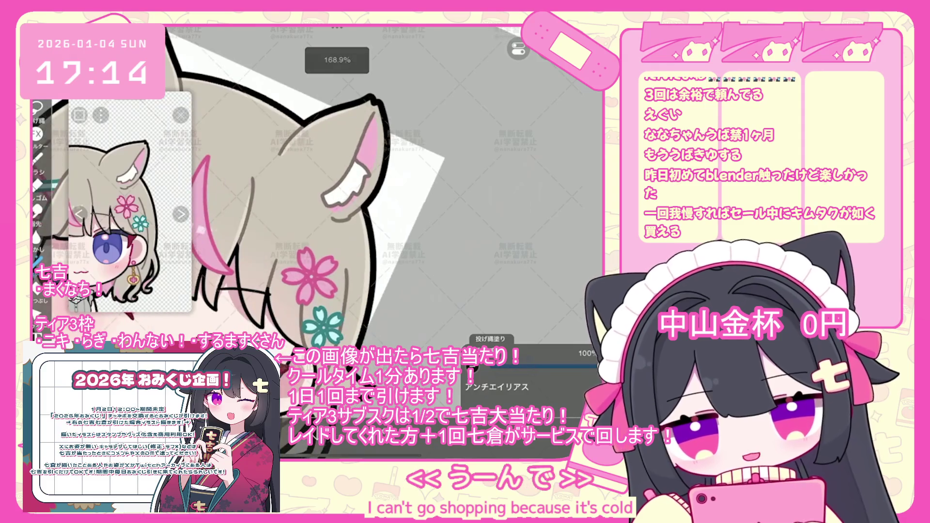
{"action": "key", "text": "ctrl+z"}
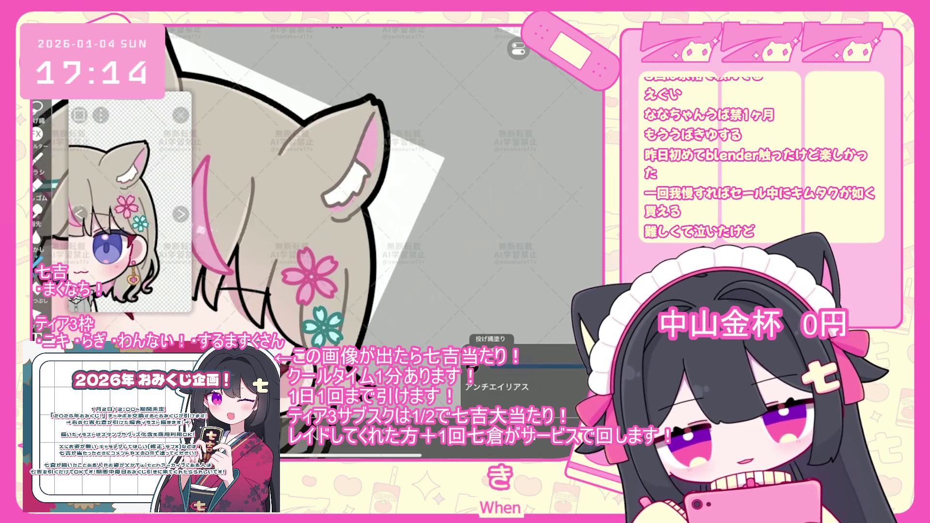
{"action": "key", "text": "ctrl+z"}
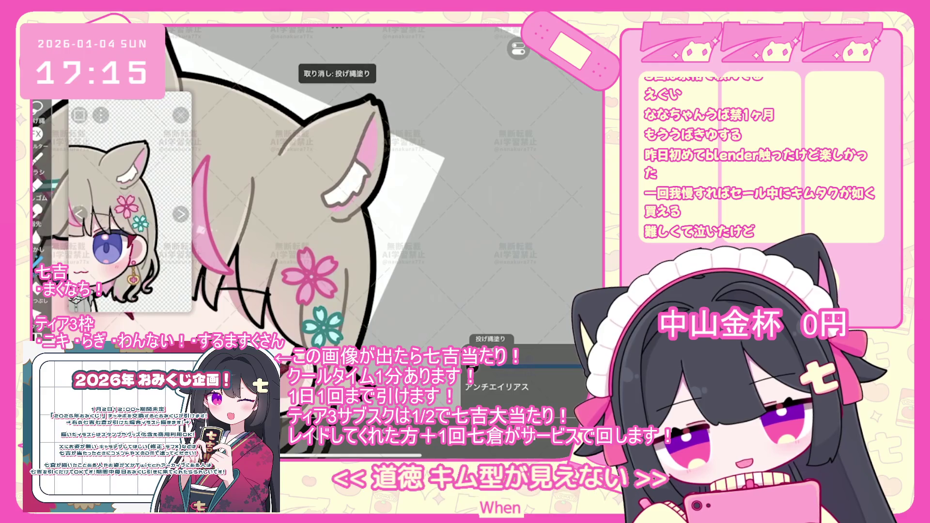
{"action": "key", "text": "ctrl+z"}
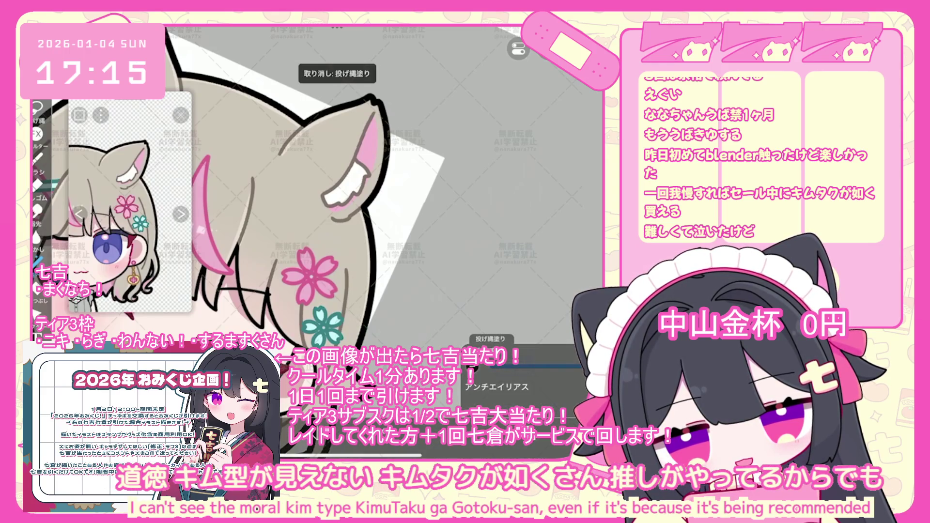
{"action": "scroll", "coordinate": [306, 189], "scroll_direction": "down", "scroll_amount": 3}
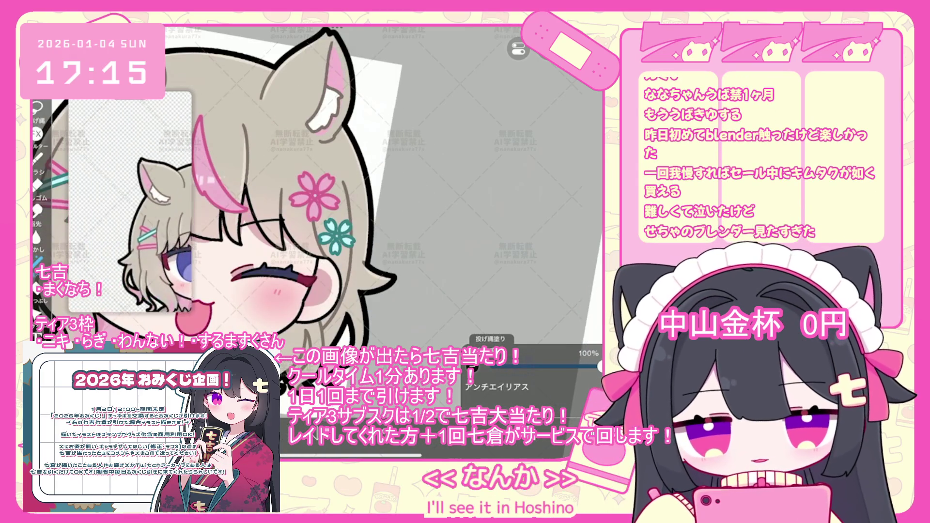
{"action": "scroll", "coordinate": [306, 189], "scroll_direction": "up", "scroll_amount": 2}
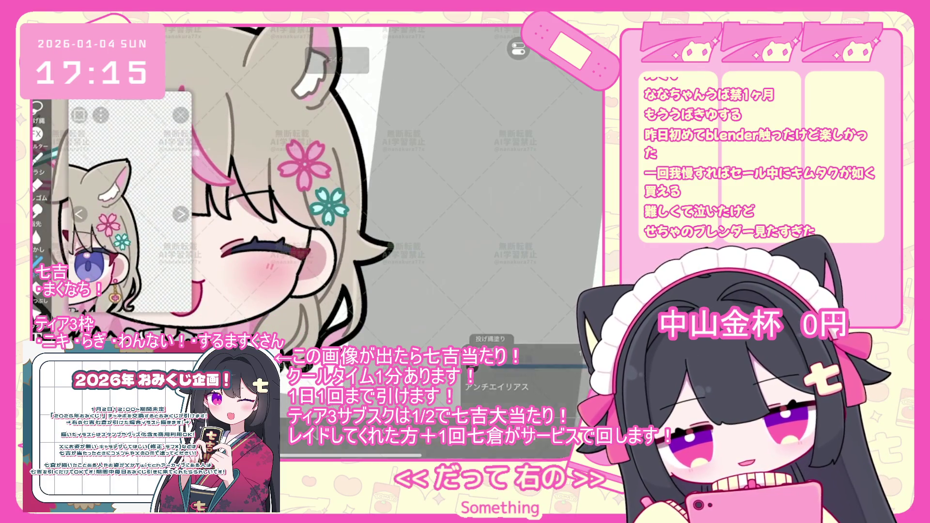
{"action": "key", "text": "ctrl+z"}
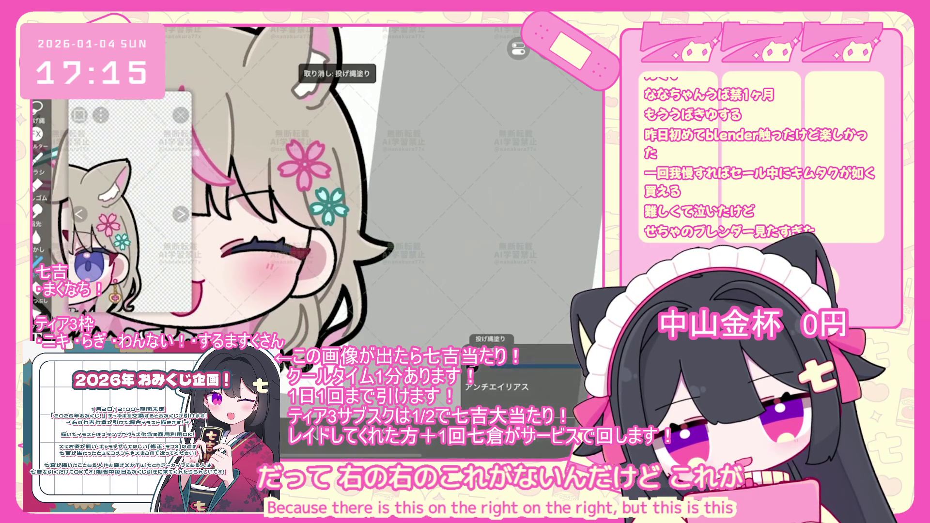
{"action": "scroll", "coordinate": [257, 189], "scroll_direction": "down", "scroll_amount": 1}
{"action": "scroll", "coordinate": [128, 208], "scroll_direction": "down", "scroll_amount": 1}
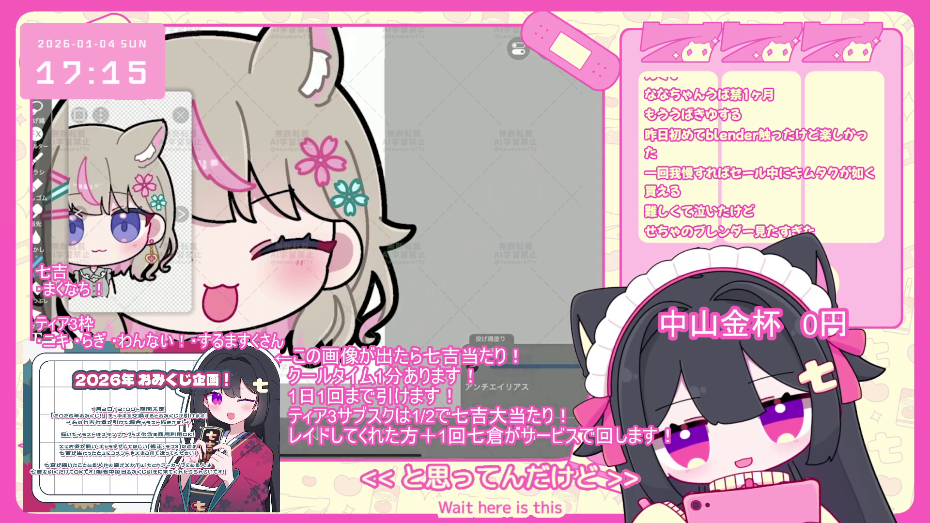
{"action": "scroll", "coordinate": [316, 193], "scroll_direction": "down", "scroll_amount": 3}
{"action": "scroll", "coordinate": [334, 228], "scroll_direction": "up", "scroll_amount": 2}
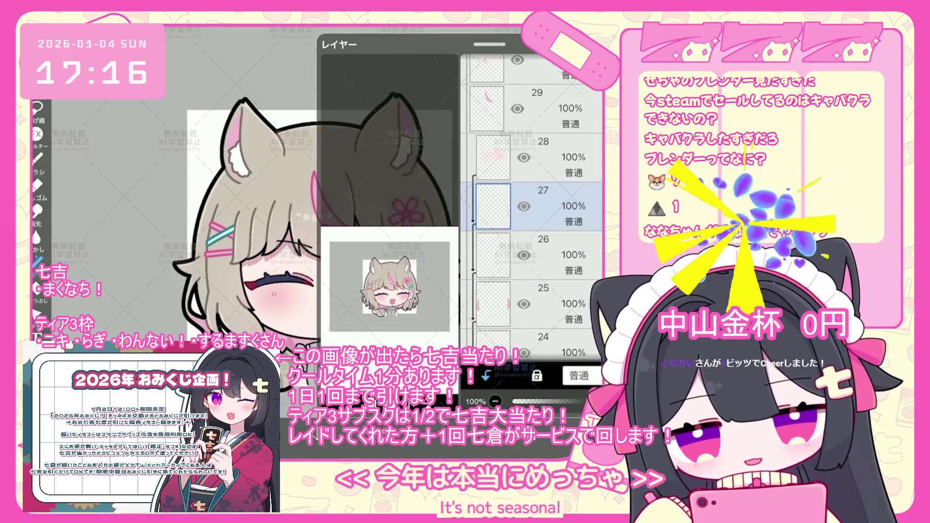
- Select the line-art layer 37 as the working layer
{"action": "scroll", "coordinate": [533, 203], "scroll_direction": "up", "scroll_amount": 5}
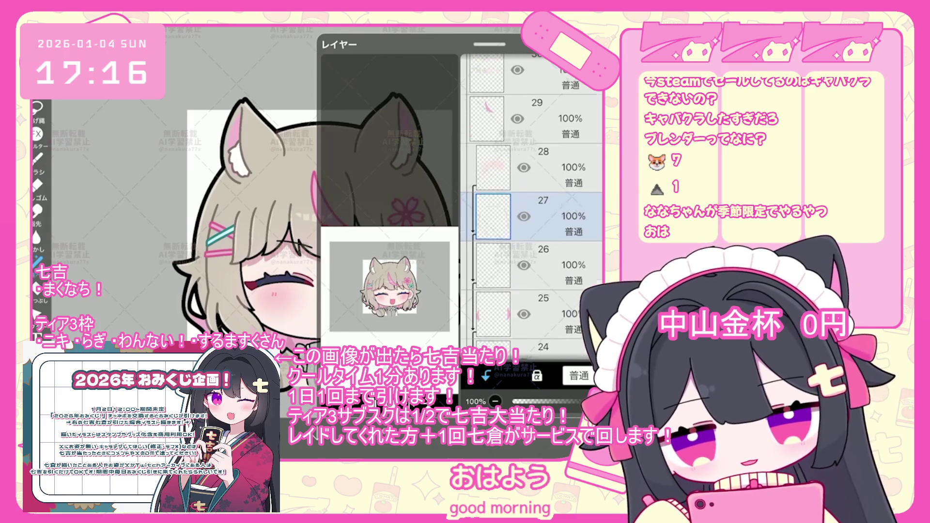
{"action": "left_click", "coordinate": [487, 221]}
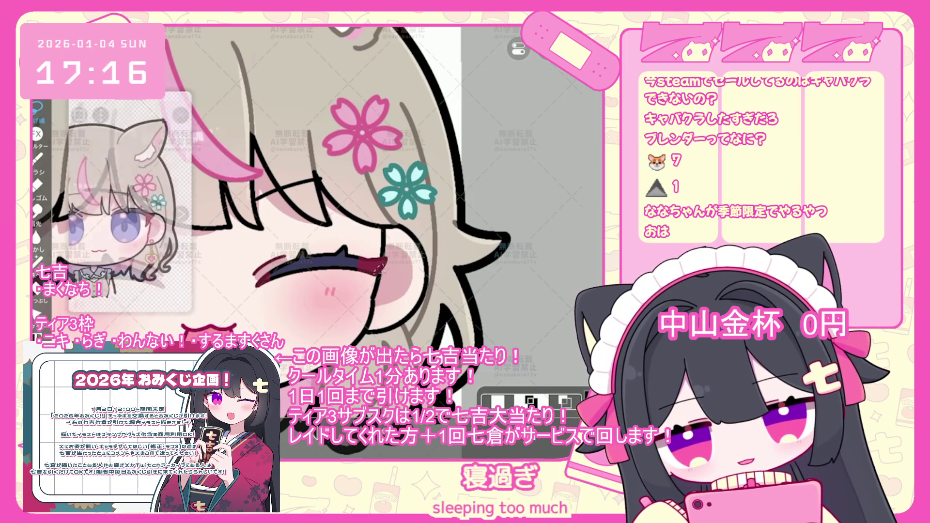
- Make the pink blush-line layer 19 the working layer
{"action": "left_click", "coordinate": [527, 397]}
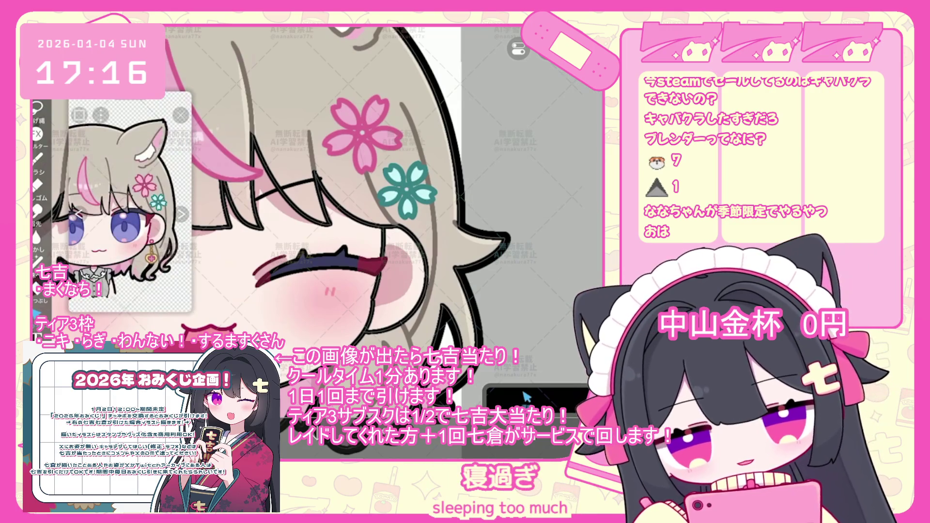
{"action": "left_click", "coordinate": [526, 397]}
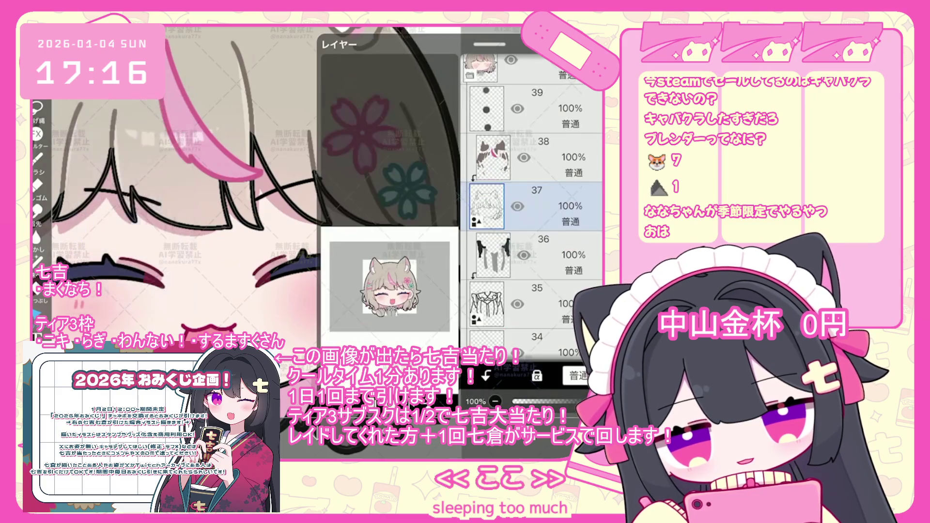
{"action": "scroll", "coordinate": [533, 203], "scroll_direction": "down", "scroll_amount": 10}
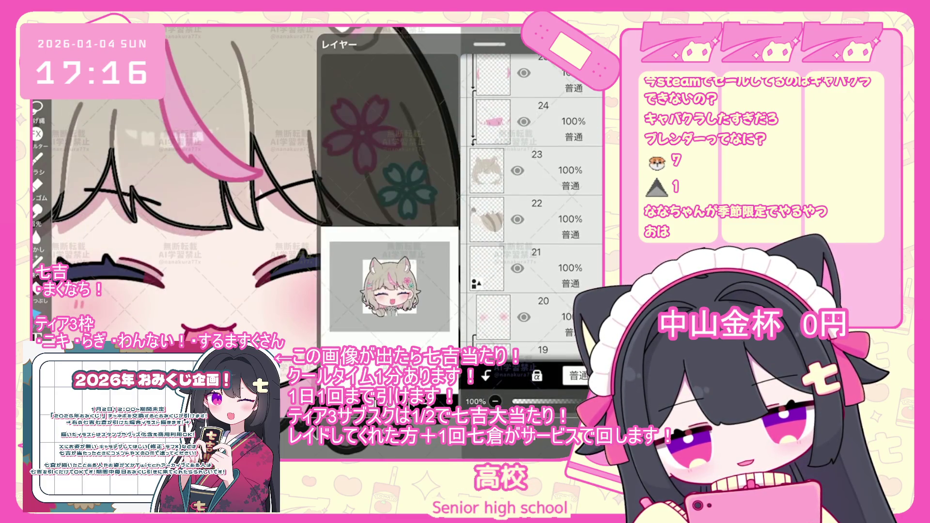
{"action": "scroll", "coordinate": [533, 204], "scroll_direction": "down", "scroll_amount": 3}
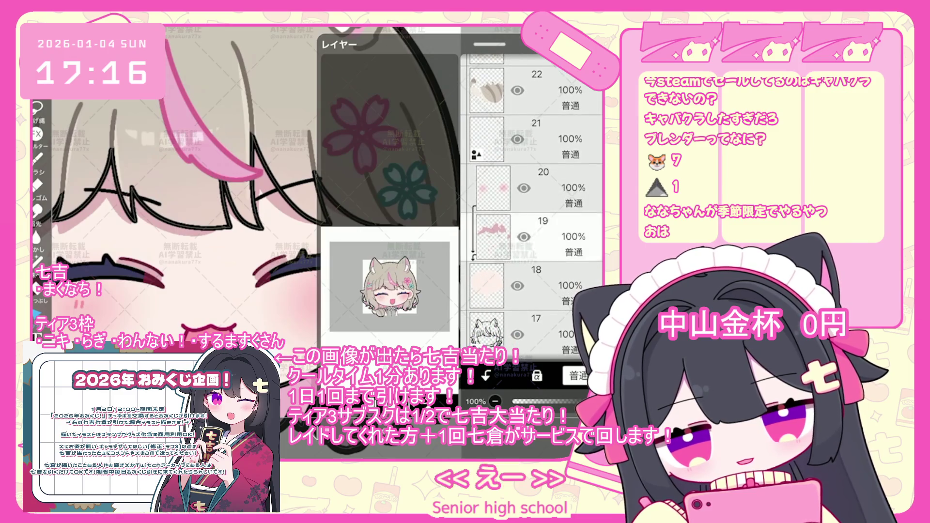
{"action": "left_click", "coordinate": [533, 236]}
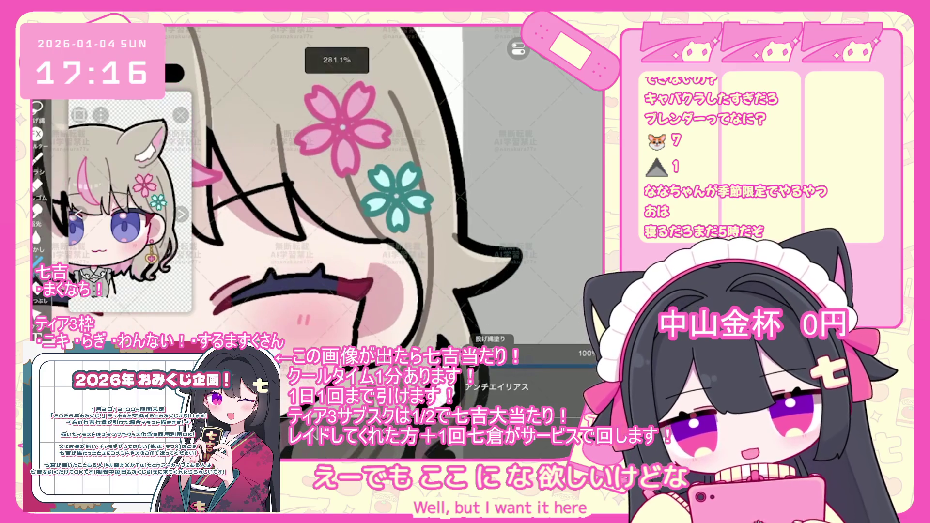
- Scroll back up the layer list to the folder and switch to layer 51
{"action": "scroll", "coordinate": [312, 194], "scroll_direction": "up", "scroll_amount": 2}
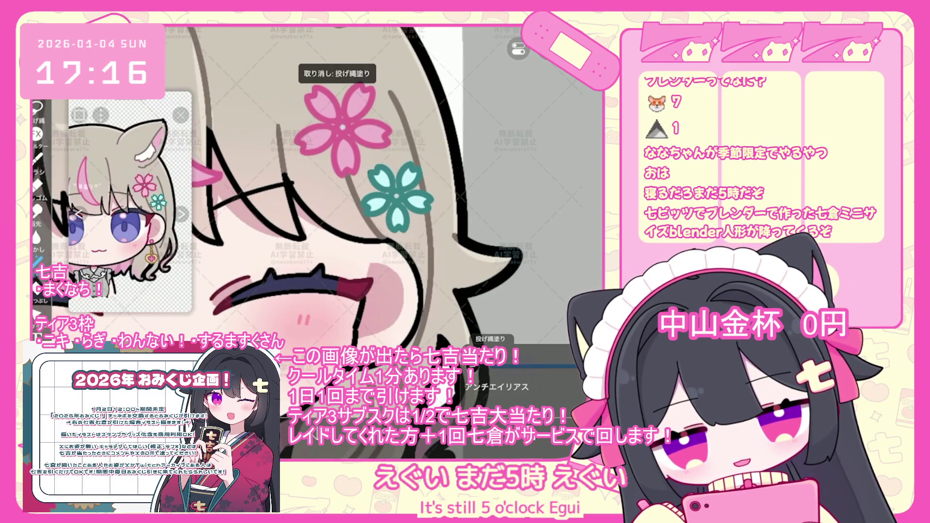
{"action": "scroll", "coordinate": [315, 194], "scroll_direction": "down", "scroll_amount": 5}
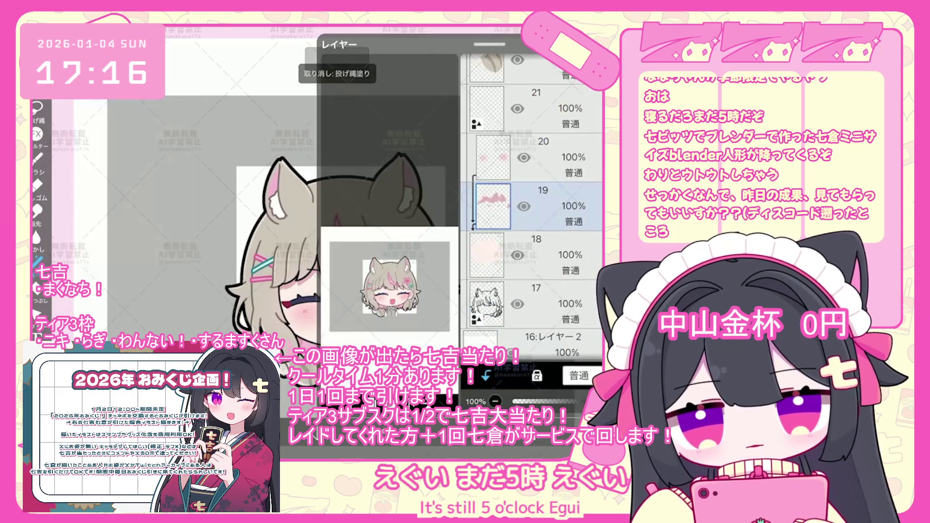
{"action": "scroll", "coordinate": [534, 204], "scroll_direction": "up", "scroll_amount": 10}
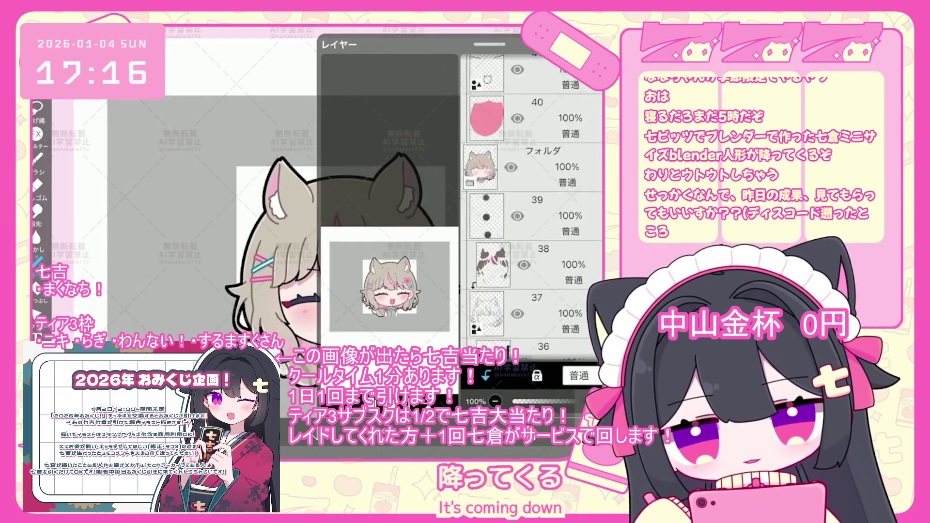
{"action": "scroll", "coordinate": [533, 204], "scroll_direction": "up", "scroll_amount": 5}
{"action": "scroll", "coordinate": [534, 204], "scroll_direction": "up", "scroll_amount": 3}
{"action": "left_click", "coordinate": [528, 202]}
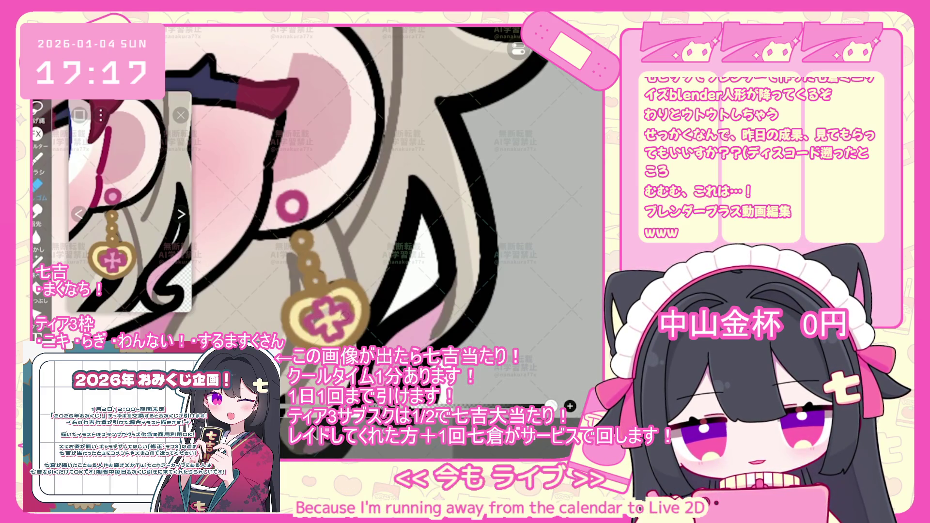
- Switch to Lasso Fill and zoom in on the stud at the top of the dangling earring
{"action": "left_click", "coordinate": [38, 260]}
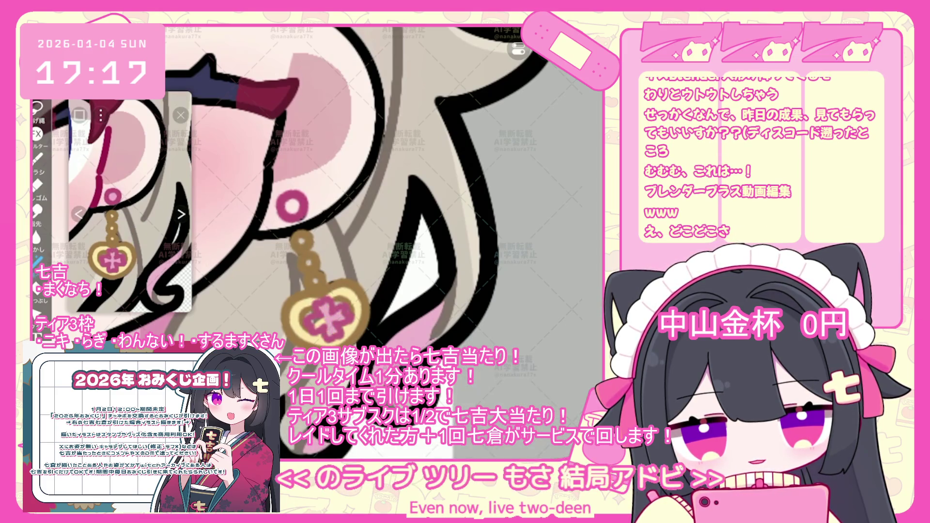
{"action": "left_click_drag", "start_coordinate": [290, 194], "coordinate": [303, 220]}
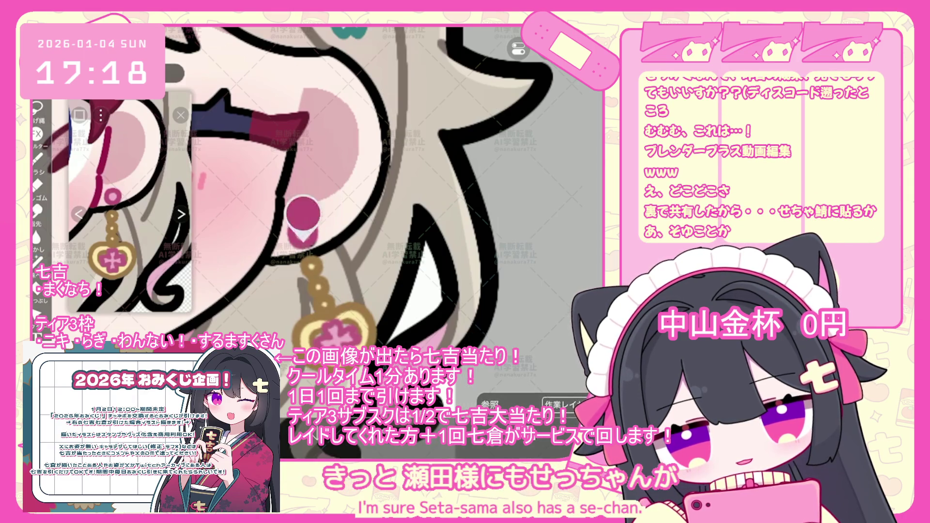
{"action": "scroll", "coordinate": [340, 194], "scroll_direction": "down", "scroll_amount": 5}
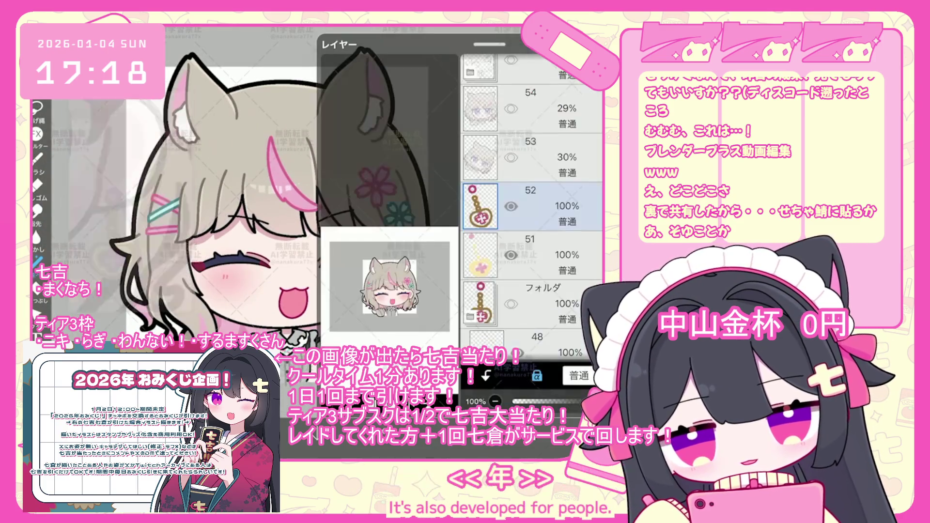
- Put the heart-keychain earring layer 52 into its own new folder
{"action": "left_click", "coordinate": [340, 296]}
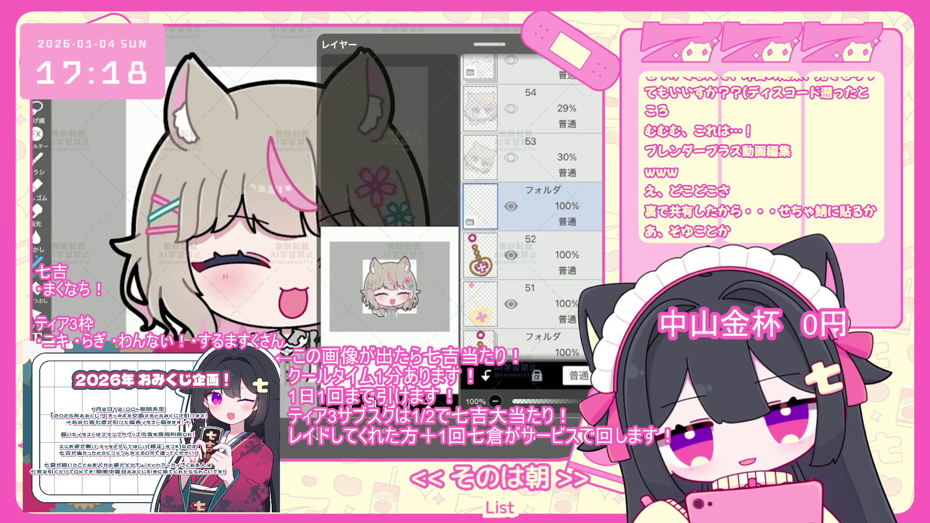
{"action": "left_click", "coordinate": [533, 304]}
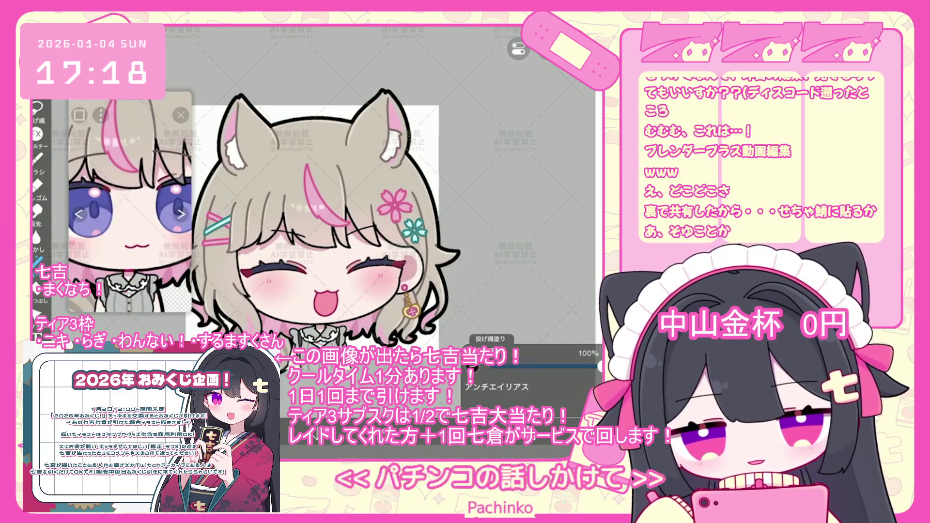
{"action": "scroll", "coordinate": [533, 203], "scroll_direction": "up", "scroll_amount": 3}
- Select the open-eye layer 54 and raise its opacity
{"action": "left_click", "coordinate": [530, 215]}
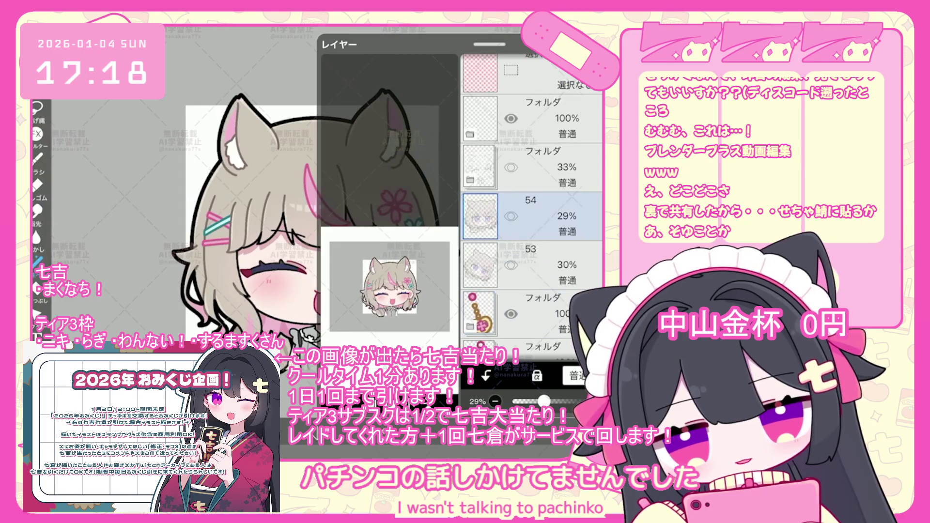
{"action": "left_click_drag", "start_coordinate": [543, 401], "coordinate": [596, 402]}
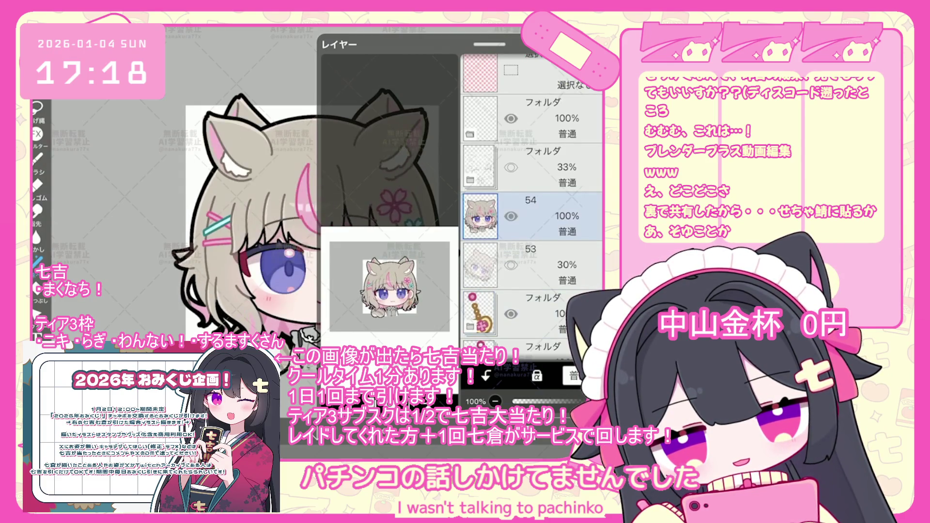
{"action": "scroll", "coordinate": [533, 203], "scroll_direction": "down", "scroll_amount": 10}
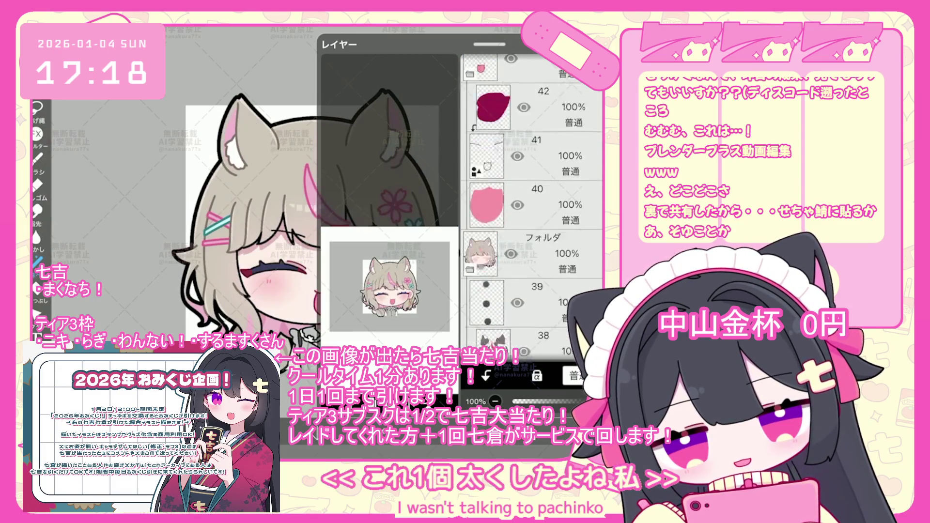
{"action": "scroll", "coordinate": [534, 203], "scroll_direction": "down", "scroll_amount": 5}
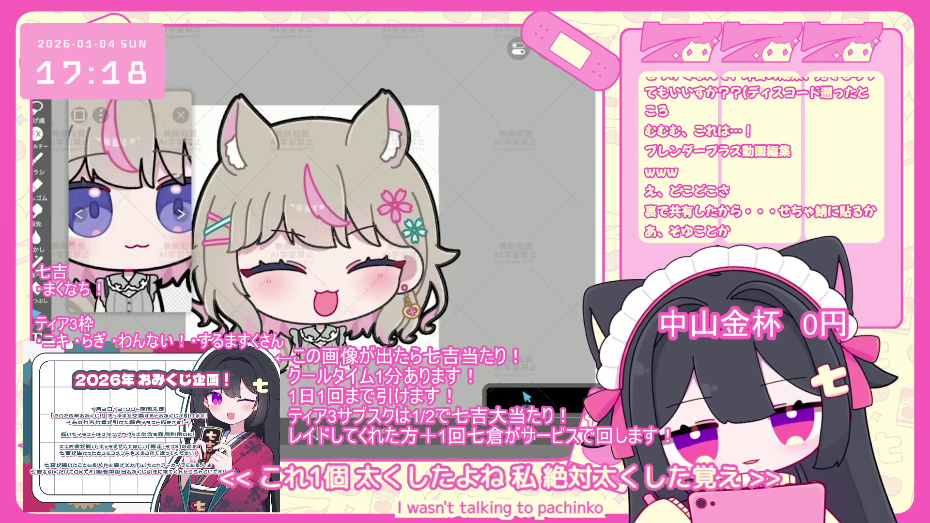
{"action": "scroll", "coordinate": [332, 194], "scroll_direction": "up", "scroll_amount": 3}
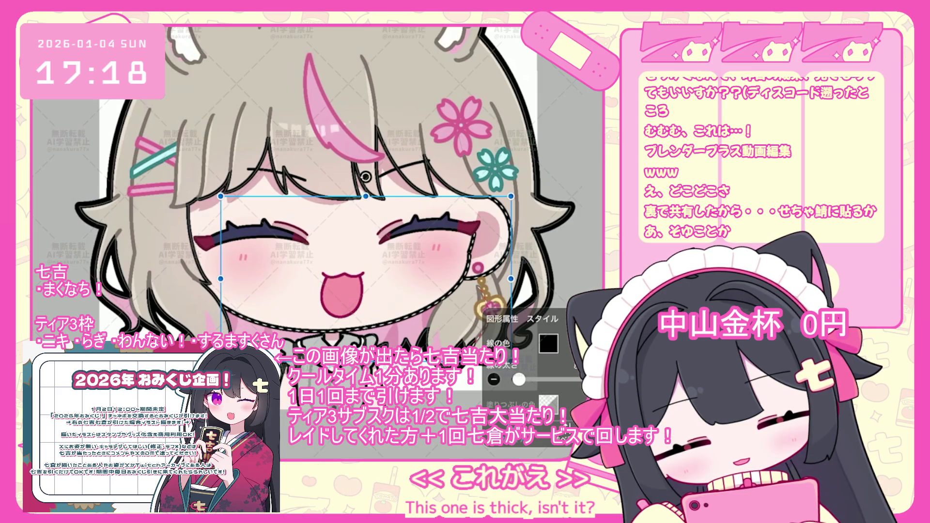
- Make the outline stroke two steps thinner and select layer 38
{"action": "left_click", "coordinate": [494, 380]}
{"action": "left_click", "coordinate": [494, 379]}
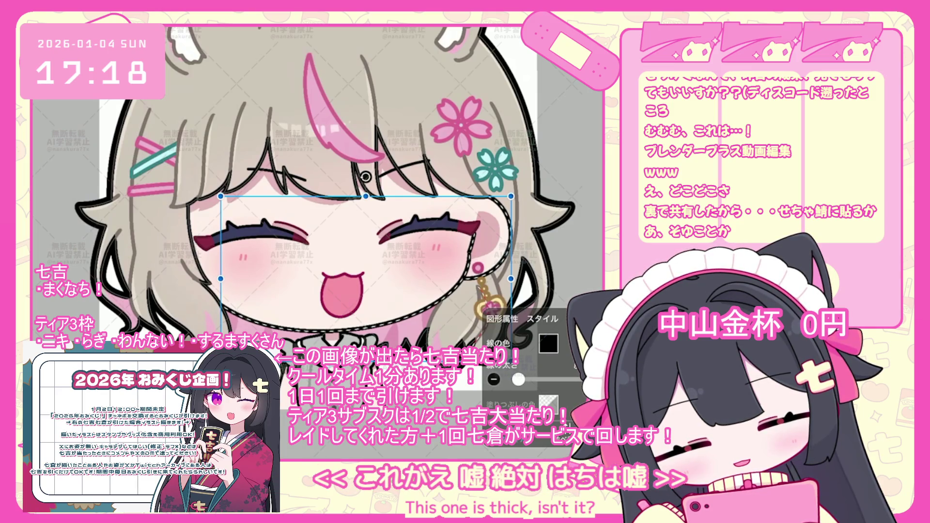
{"action": "scroll", "coordinate": [533, 209], "scroll_direction": "down", "scroll_amount": 3}
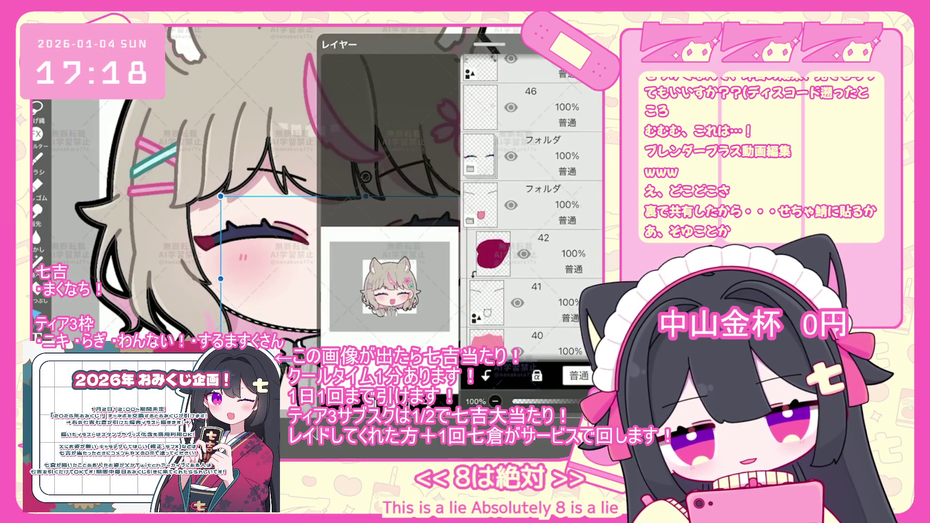
{"action": "scroll", "coordinate": [533, 209], "scroll_direction": "down", "scroll_amount": 5}
{"action": "left_click", "coordinate": [533, 240]}
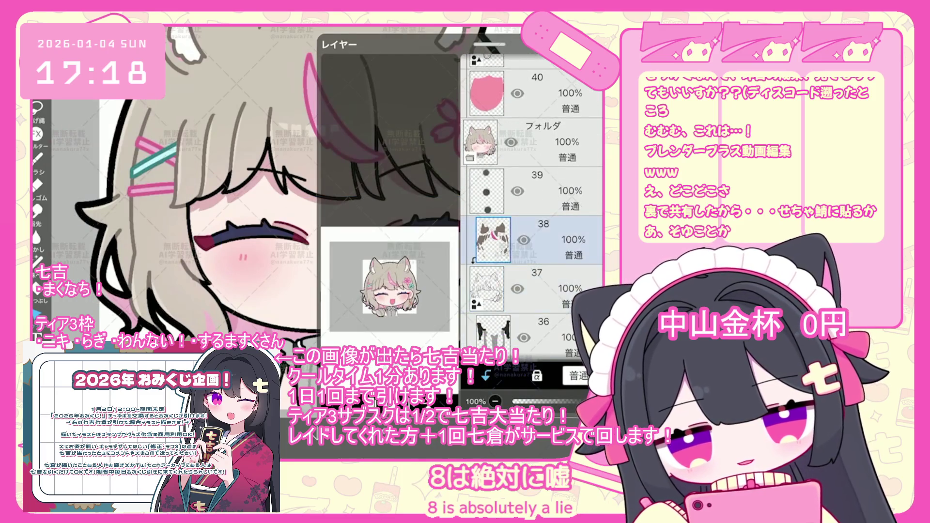
{"action": "left_click", "coordinate": [339, 412]}
{"action": "left_click", "coordinate": [521, 48]}
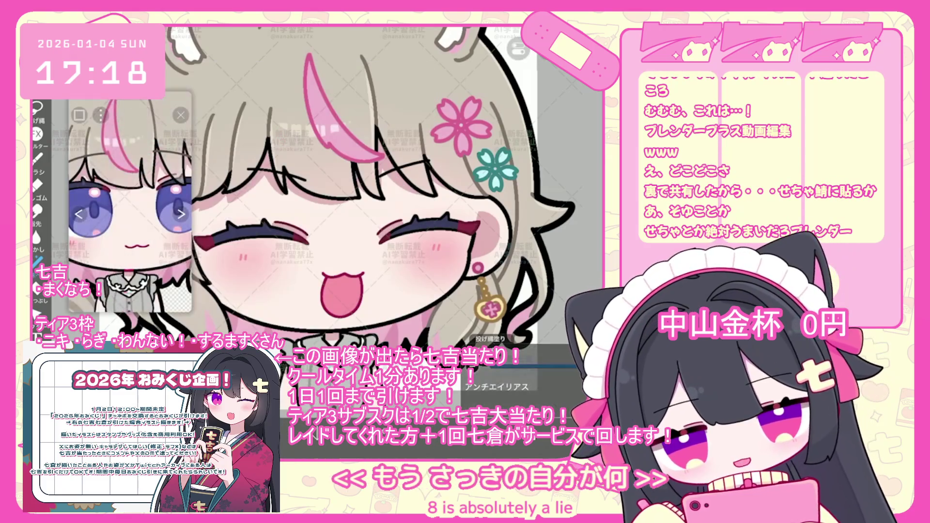
- Look through the layer list and select layer 41
{"action": "scroll", "coordinate": [339, 194], "scroll_direction": "up", "scroll_amount": 2}
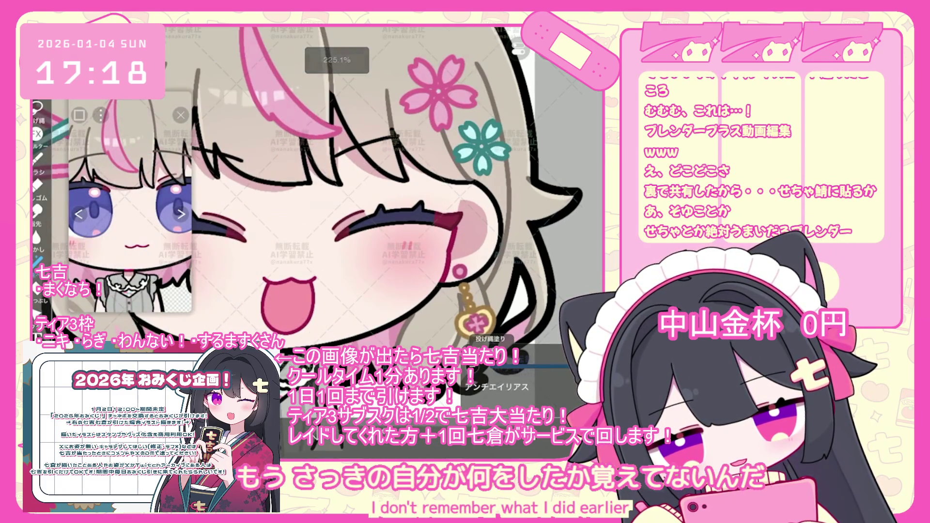
{"action": "scroll", "coordinate": [361, 209], "scroll_direction": "down", "scroll_amount": 3}
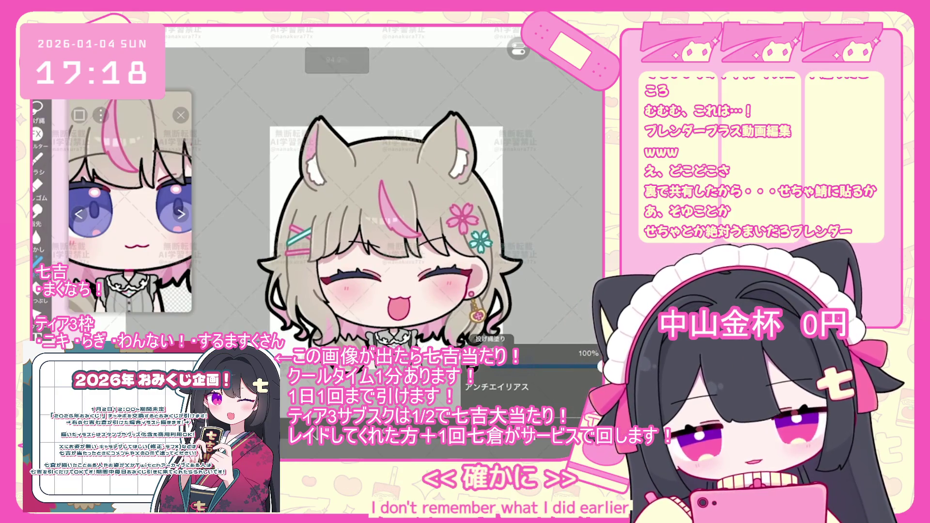
{"action": "left_click", "coordinate": [339, 412]}
{"action": "scroll", "coordinate": [533, 218], "scroll_direction": "up", "scroll_amount": 5}
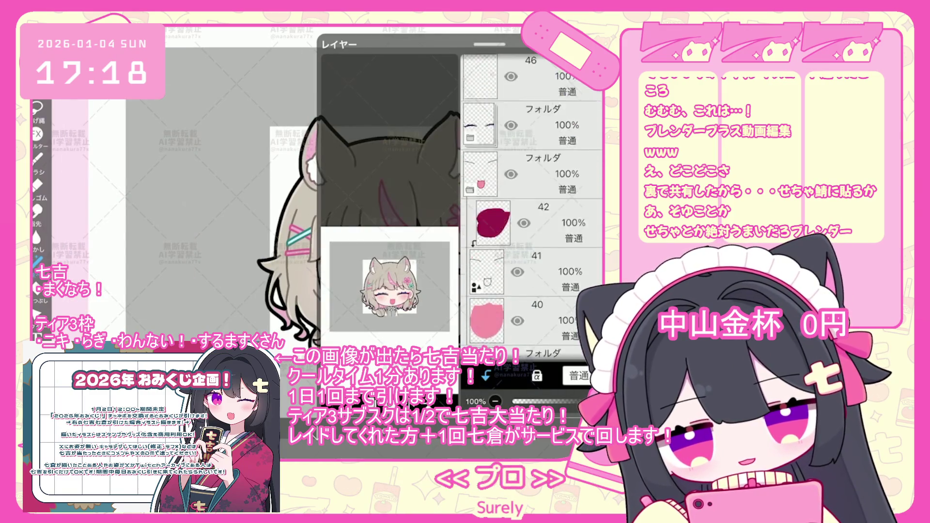
{"action": "left_click", "coordinate": [530, 324]}
{"action": "scroll", "coordinate": [534, 218], "scroll_direction": "down", "scroll_amount": 3}
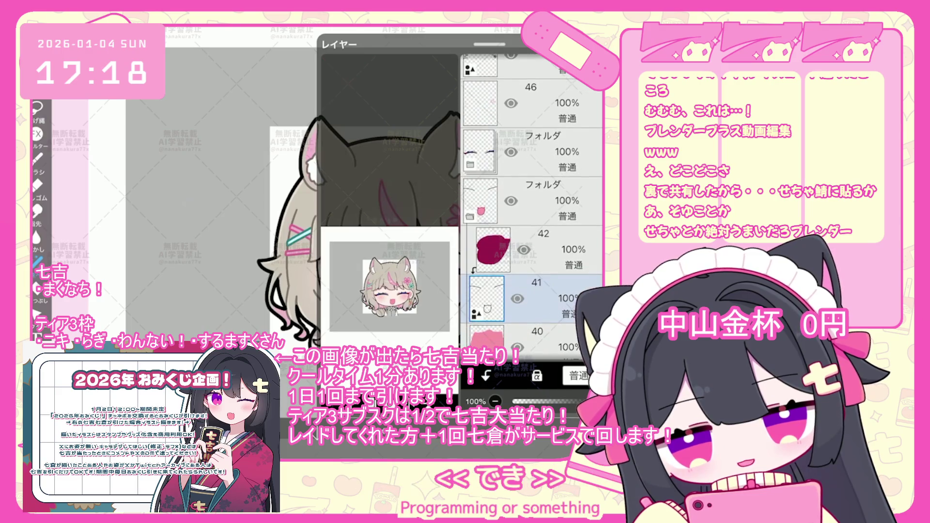
{"action": "scroll", "coordinate": [533, 203], "scroll_direction": "up", "scroll_amount": 10}
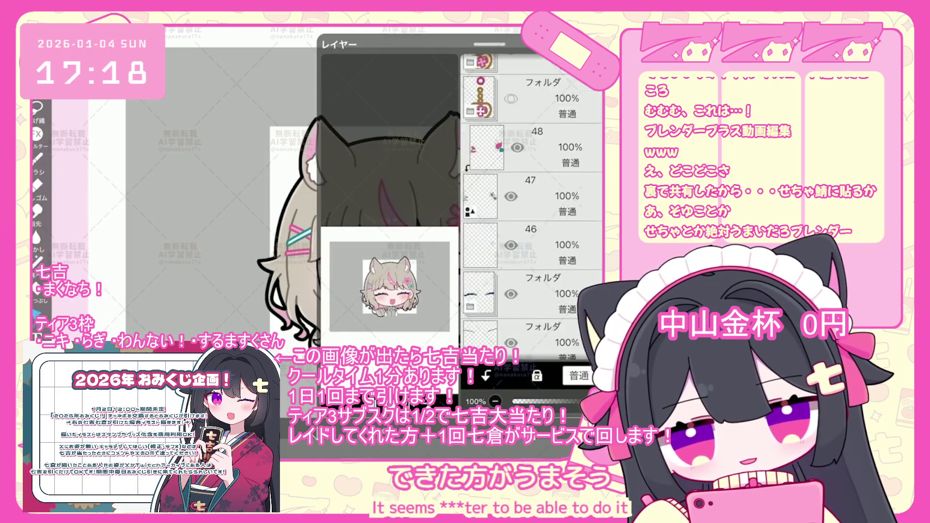
- Reselect the open-eye layer 54 and lower its opacity to 26%
{"action": "left_click", "coordinate": [480, 224]}
{"action": "left_click_drag", "start_coordinate": [577, 401], "coordinate": [541, 401]}
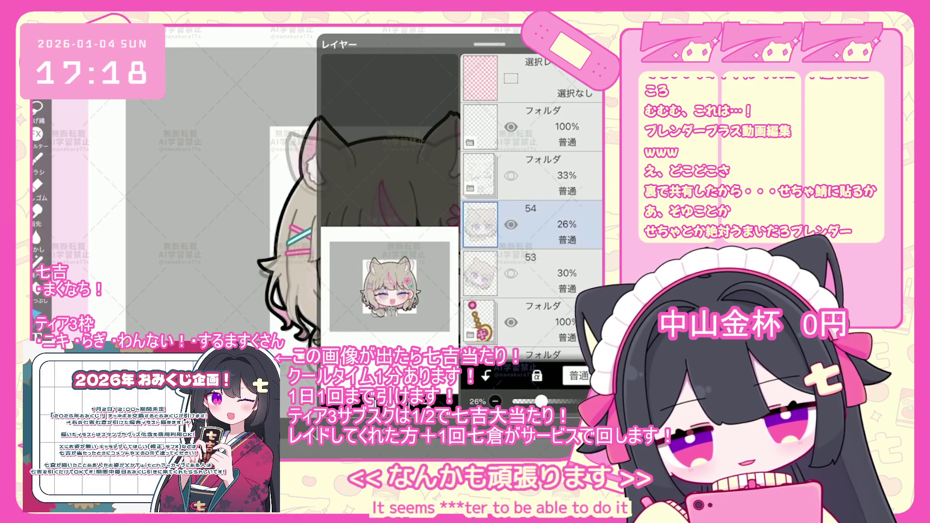
{"action": "scroll", "coordinate": [533, 219], "scroll_direction": "down", "scroll_amount": 5}
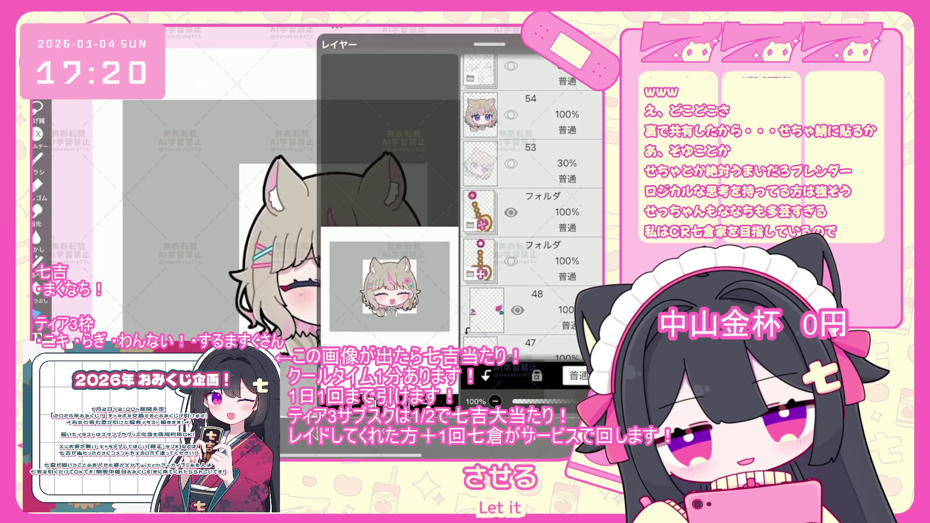
- Select layer 42 and nudge the reference image slightly
{"action": "scroll", "coordinate": [533, 203], "scroll_direction": "down", "scroll_amount": 10}
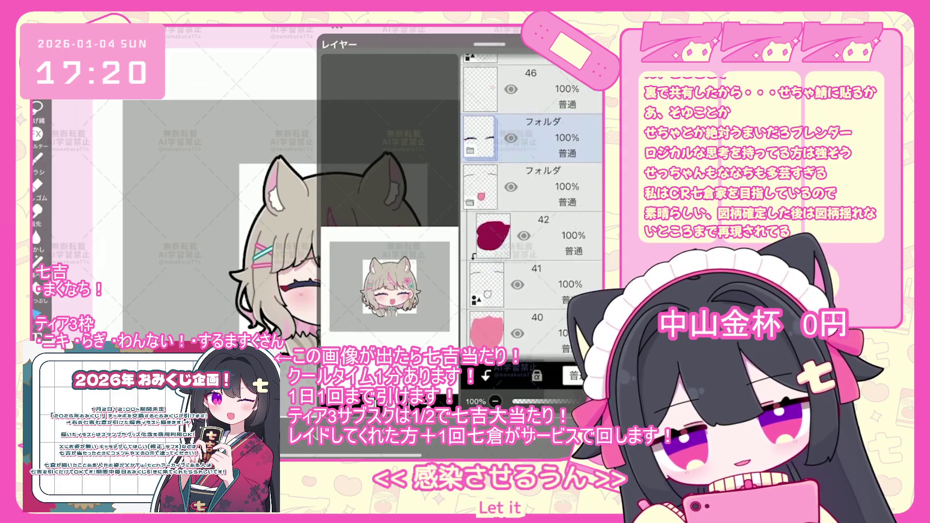
{"action": "left_click", "coordinate": [534, 121]}
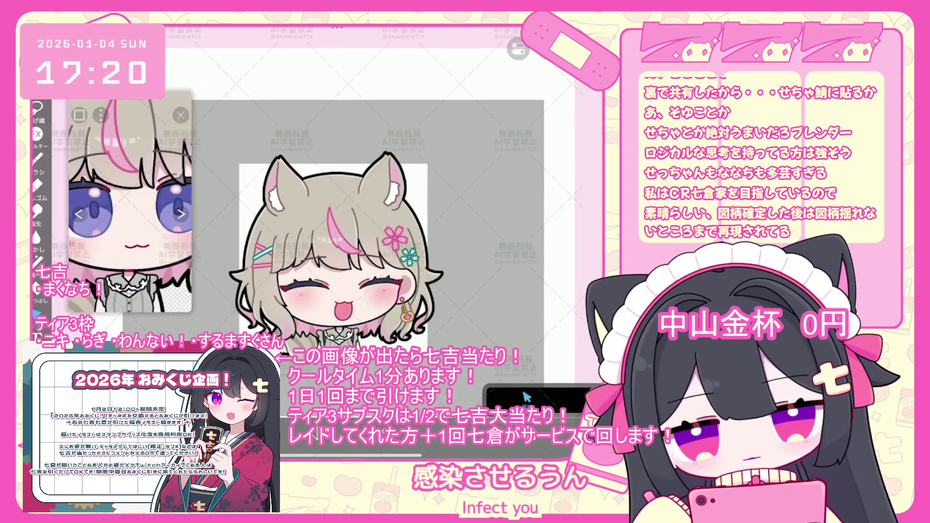
{"action": "scroll", "coordinate": [336, 325], "scroll_direction": "up", "scroll_amount": 5}
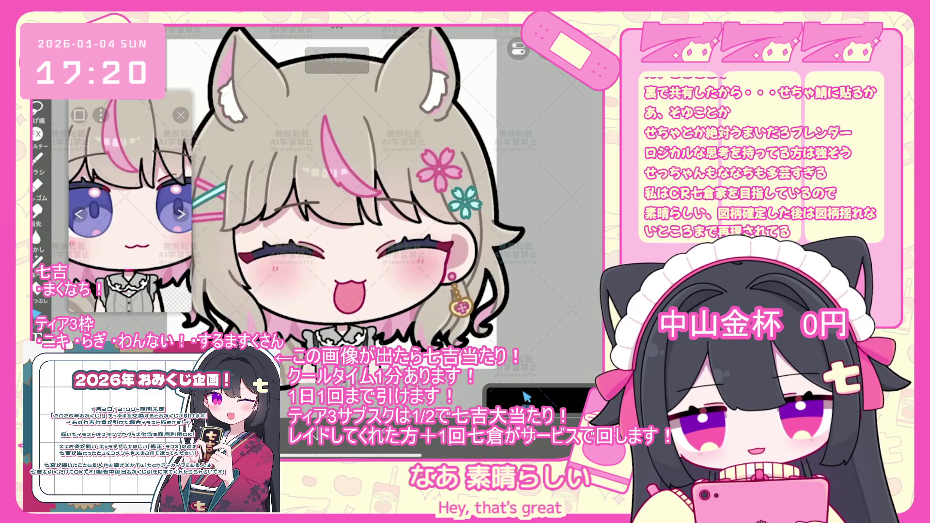
{"action": "scroll", "coordinate": [533, 204], "scroll_direction": "down", "scroll_amount": 3}
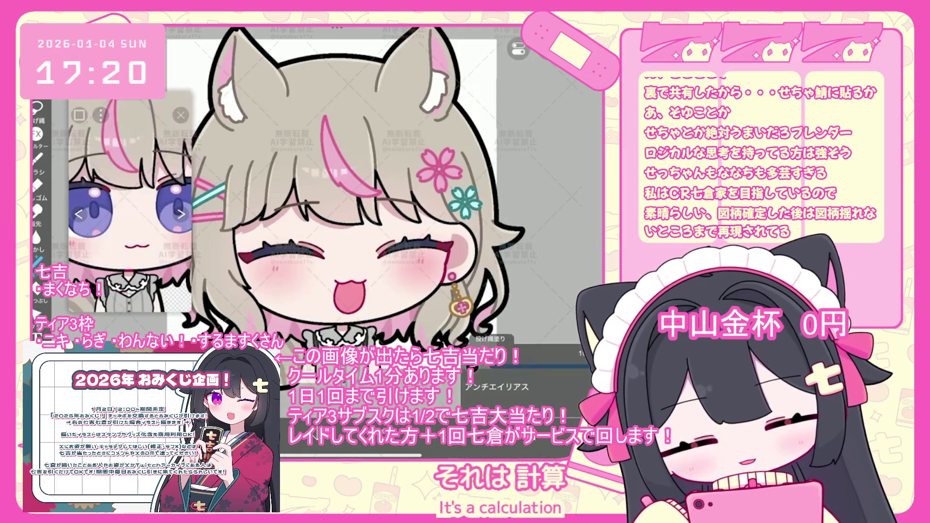
{"action": "scroll", "coordinate": [348, 295], "scroll_direction": "up", "scroll_amount": 10}
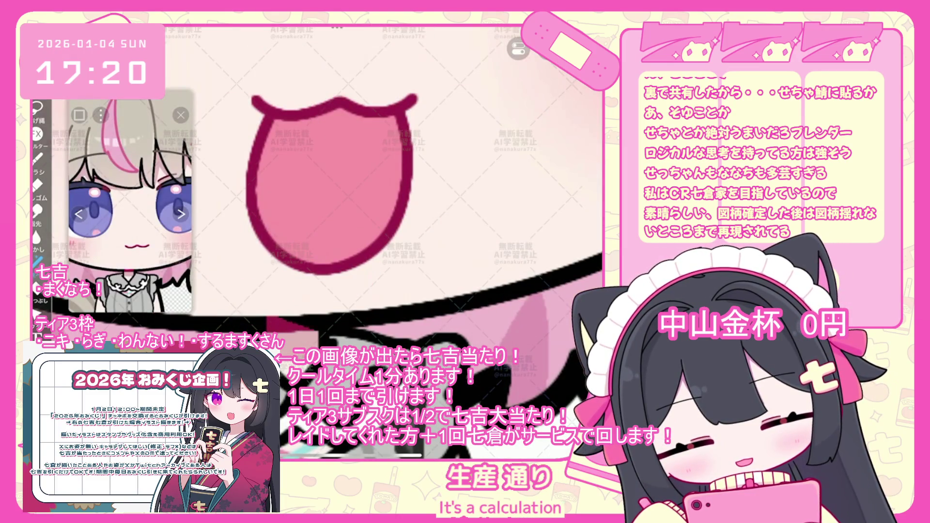
{"action": "scroll", "coordinate": [348, 228], "scroll_direction": "down", "scroll_amount": 10}
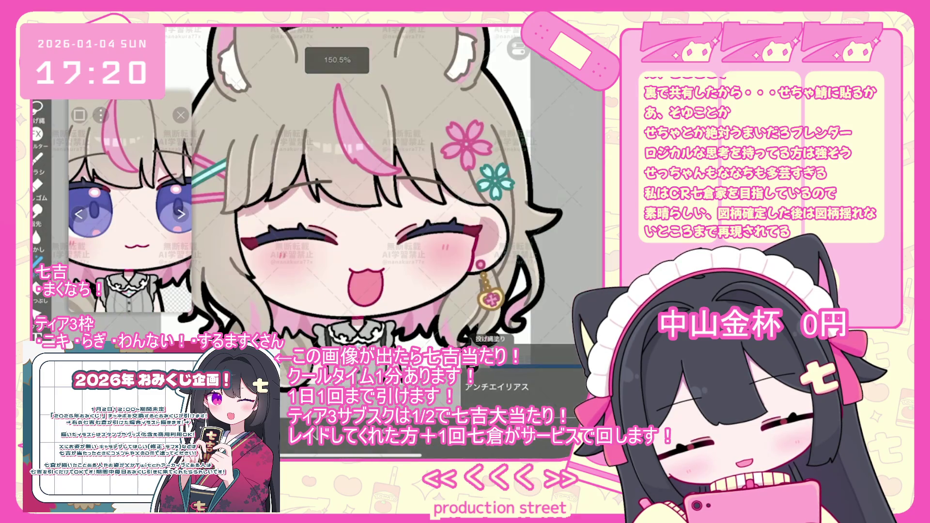
{"action": "scroll", "coordinate": [361, 228], "scroll_direction": "down", "scroll_amount": 5}
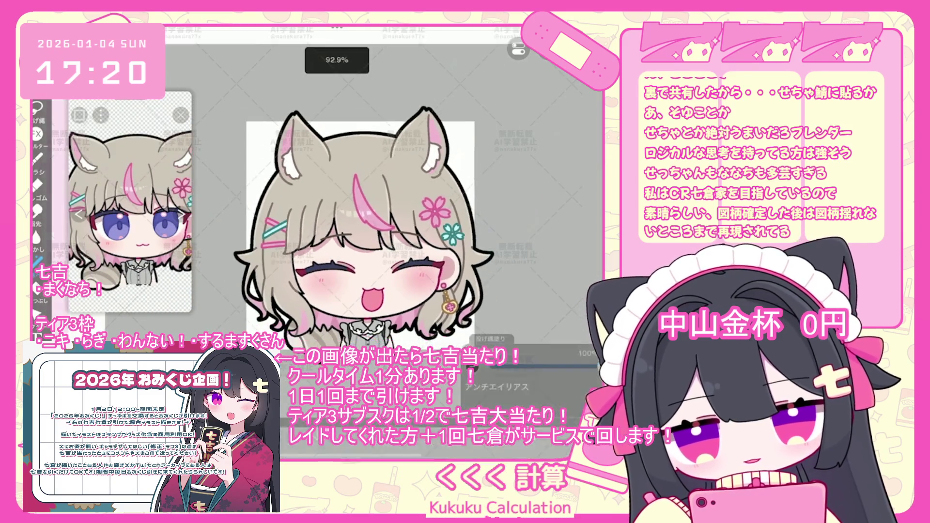
{"action": "scroll", "coordinate": [361, 227], "scroll_direction": "down", "scroll_amount": 2}
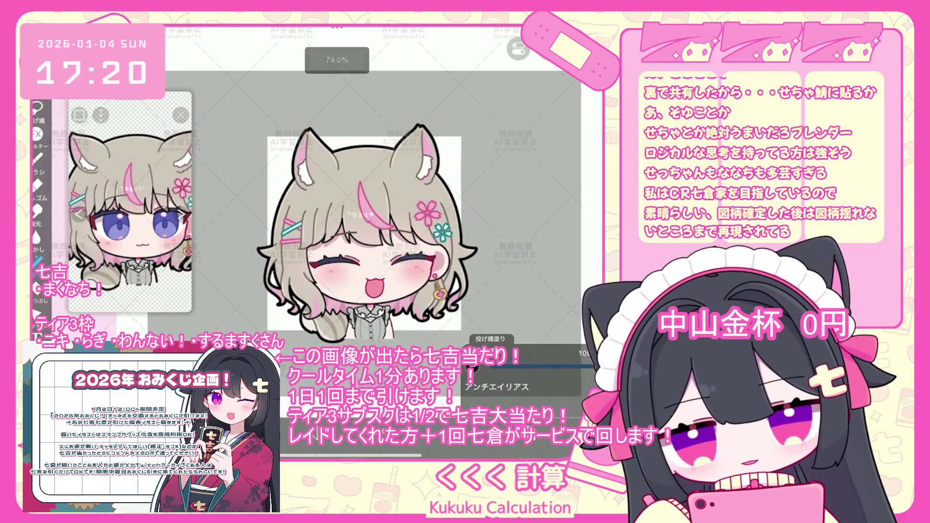
{"action": "left_click_drag", "start_coordinate": [130, 218], "coordinate": [121, 225]}
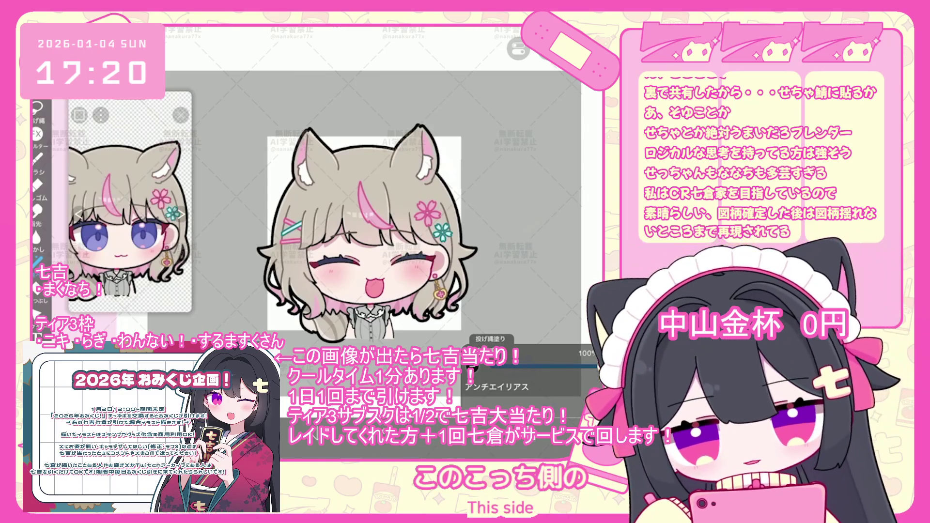
- Move the keychain earring folder lower and drag layer 46 beneath layer 47
{"action": "scroll", "coordinate": [533, 204], "scroll_direction": "down", "scroll_amount": 3}
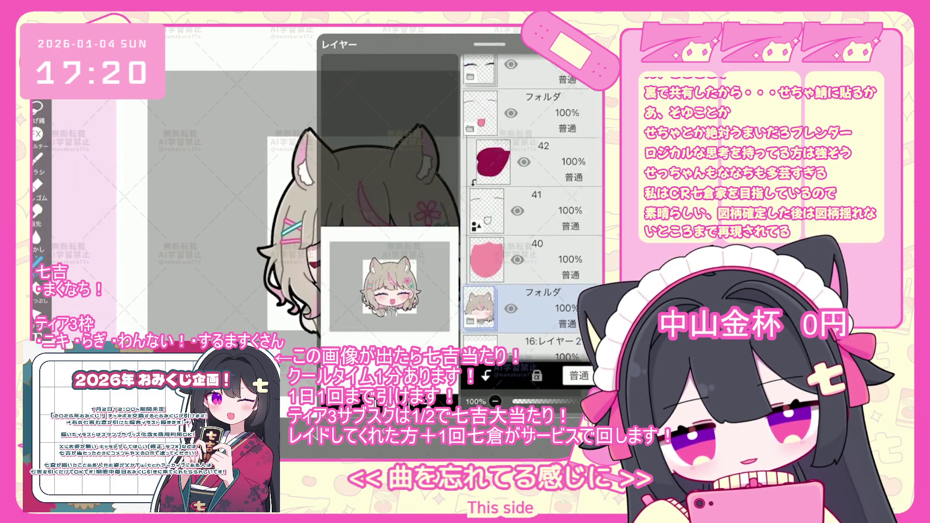
{"action": "scroll", "coordinate": [533, 209], "scroll_direction": "up", "scroll_amount": 5}
{"action": "left_click", "coordinate": [533, 238]}
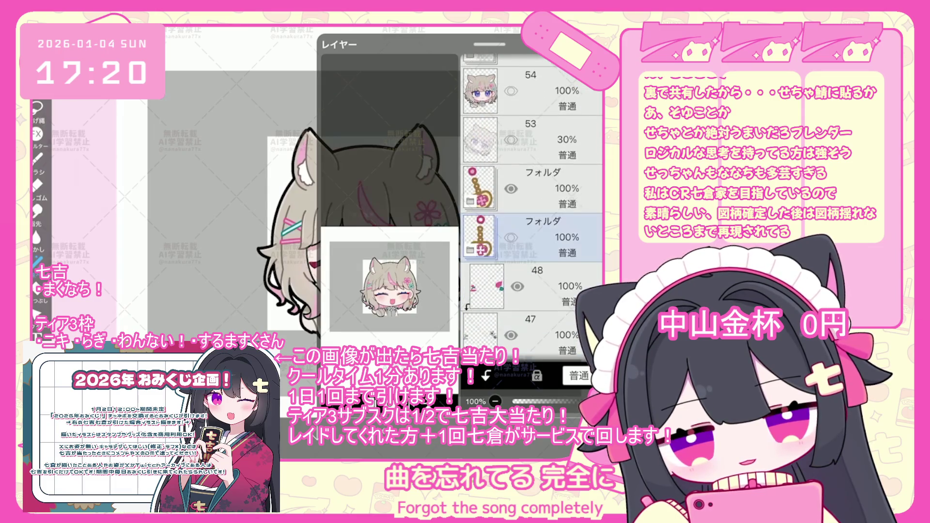
{"action": "mouse_move", "coordinate": [533, 189]}
{"action": "left_mouse_down"}
{"action": "mouse_move", "coordinate": [537, 232]}
{"action": "mouse_move", "coordinate": [533, 213]}
{"action": "left_mouse_up"}
{"action": "left_click_drag", "start_coordinate": [533, 346], "coordinate": [533, 136]}
{"action": "left_click", "coordinate": [533, 233]}
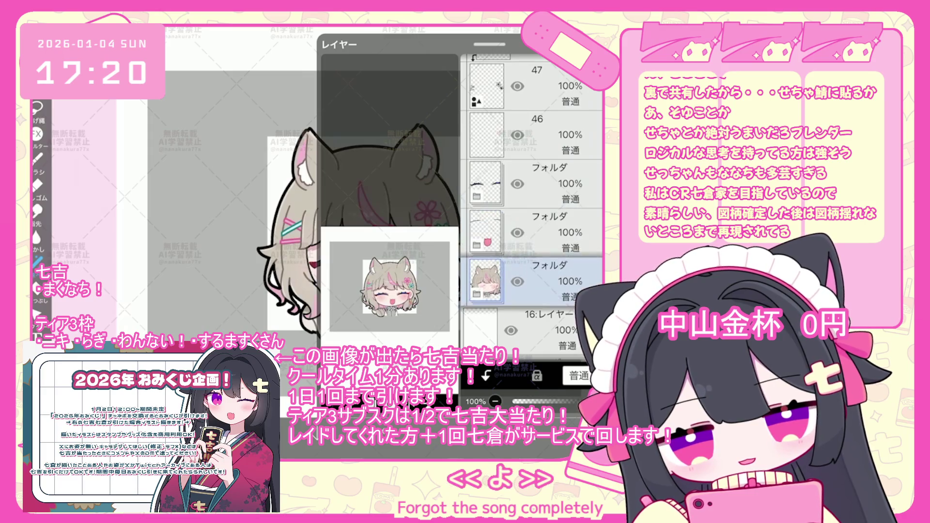
{"action": "scroll", "coordinate": [533, 209], "scroll_direction": "up", "scroll_amount": 5}
{"action": "left_click", "coordinate": [533, 218]}
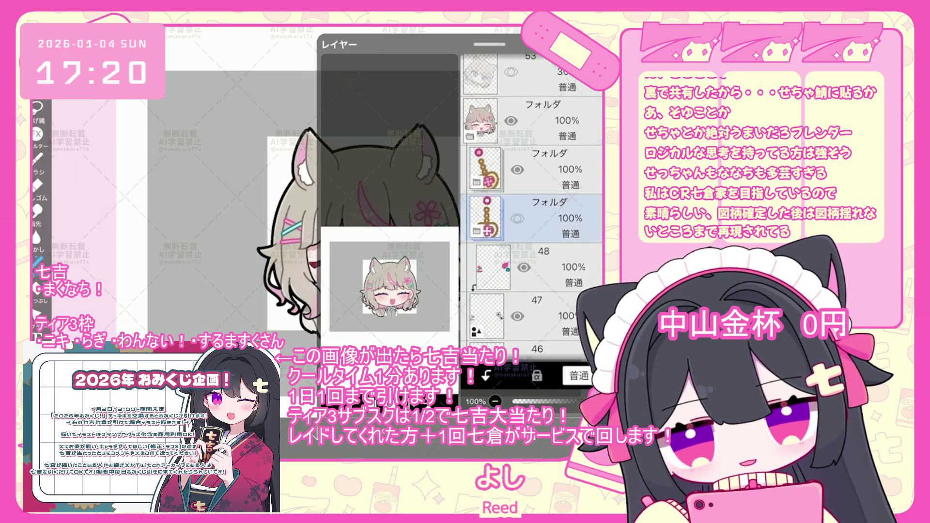
- Add a new folder above layer 54 and move layer 54 into it
{"action": "scroll", "coordinate": [533, 194], "scroll_direction": "up", "scroll_amount": 3}
{"action": "left_click", "coordinate": [533, 165]}
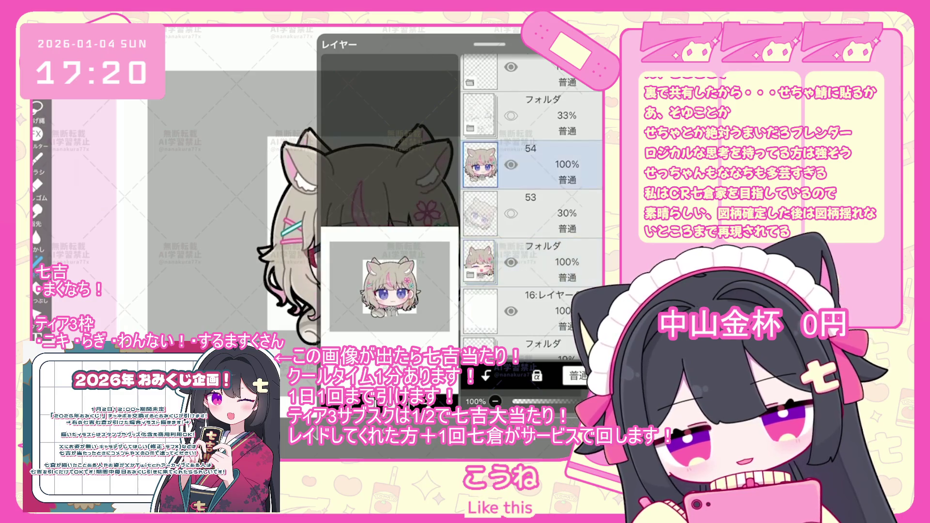
{"action": "left_click", "coordinate": [367, 374]}
{"action": "left_click", "coordinate": [373, 293]}
{"action": "left_click_drag", "start_coordinate": [484, 262], "coordinate": [487, 227]}
- Lasso-fill a large white shape behind the character and reposition the lower character folder
{"action": "left_click", "coordinate": [339, 446]}
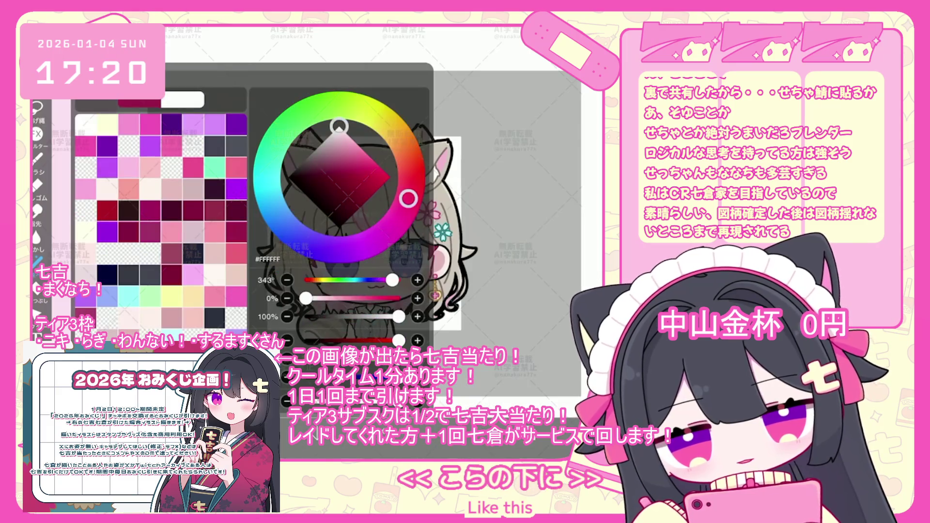
{"action": "left_click_drag", "start_coordinate": [480, 104], "coordinate": [509, 131]}
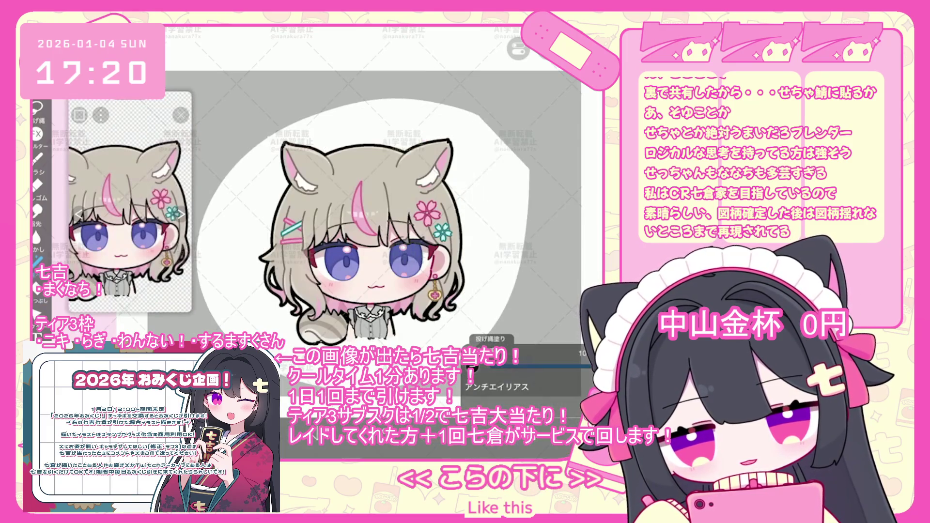
{"action": "left_click", "coordinate": [474, 446]}
{"action": "left_click", "coordinate": [533, 304]}
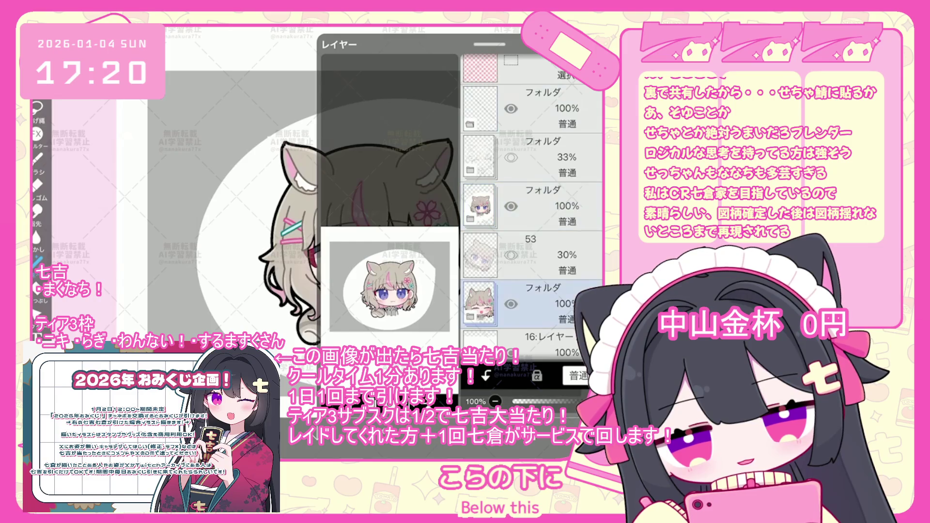
{"action": "left_click_drag", "start_coordinate": [479, 205], "coordinate": [480, 174]}
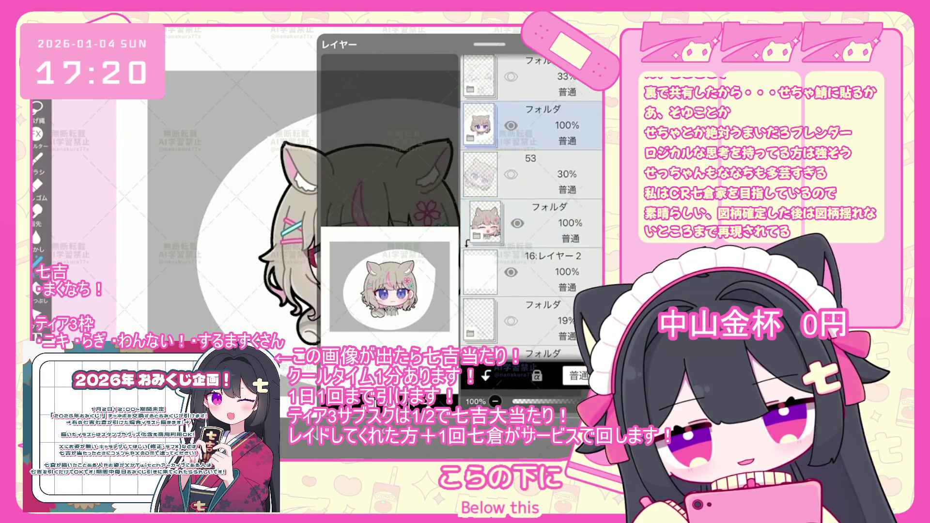
- Hide the open-eyed folder and expand the closed-eye expression folder
{"action": "scroll", "coordinate": [359, 242], "scroll_direction": "up", "scroll_amount": 2}
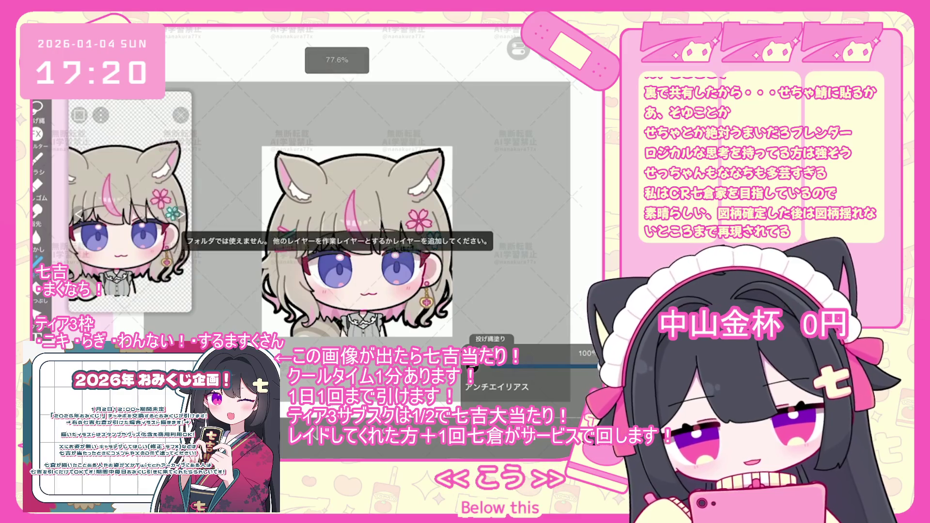
{"action": "scroll", "coordinate": [218, 203], "scroll_direction": "up", "scroll_amount": 2}
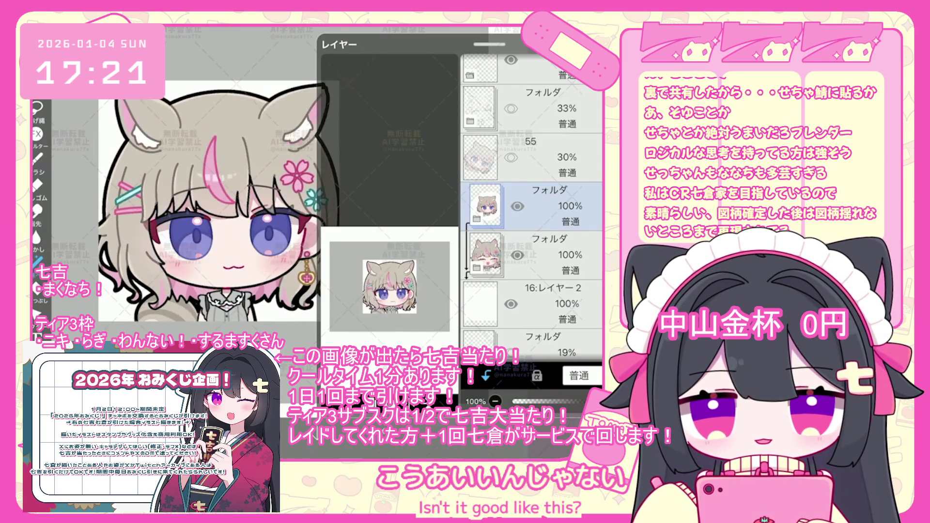
{"action": "left_click", "coordinate": [517, 206]}
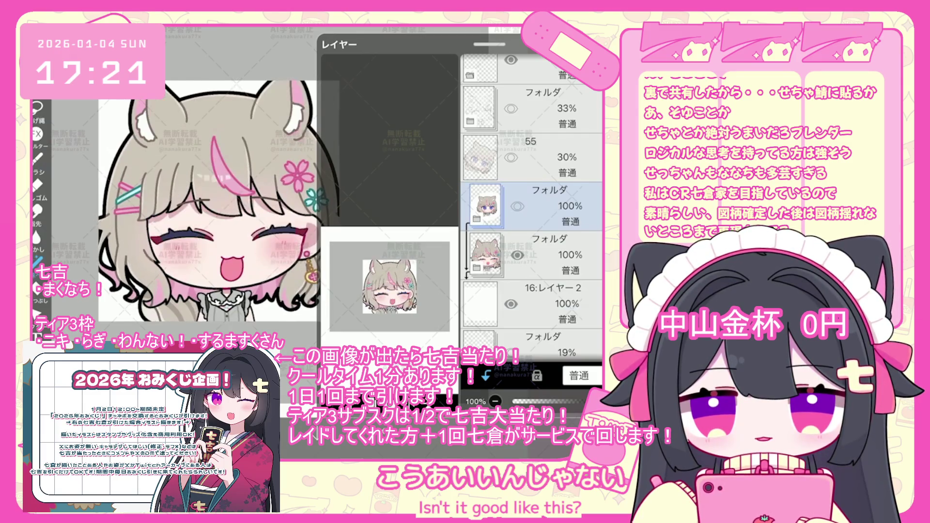
{"action": "left_click", "coordinate": [548, 254]}
{"action": "left_click", "coordinate": [548, 254]}
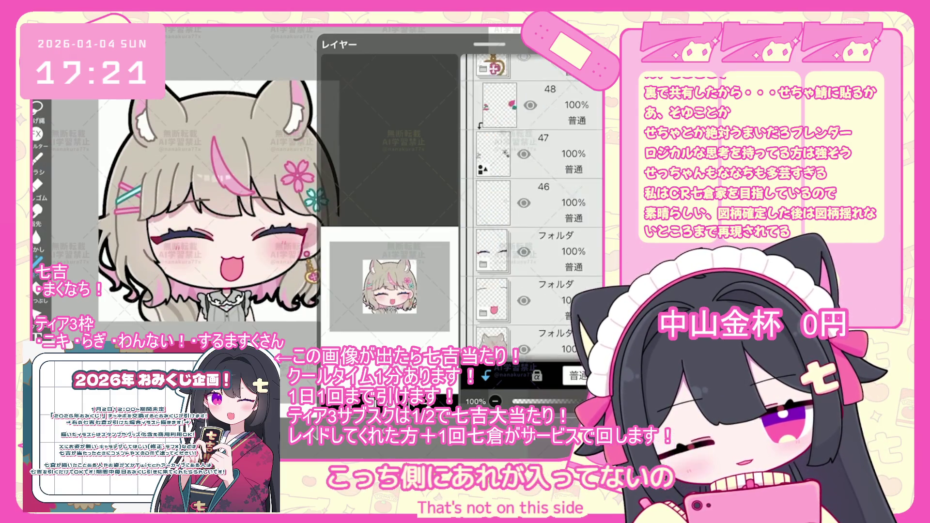
- Duplicate the clothing line-art layer and move the copy higher in the stack
{"action": "left_click", "coordinate": [548, 226]}
{"action": "left_click", "coordinate": [548, 323]}
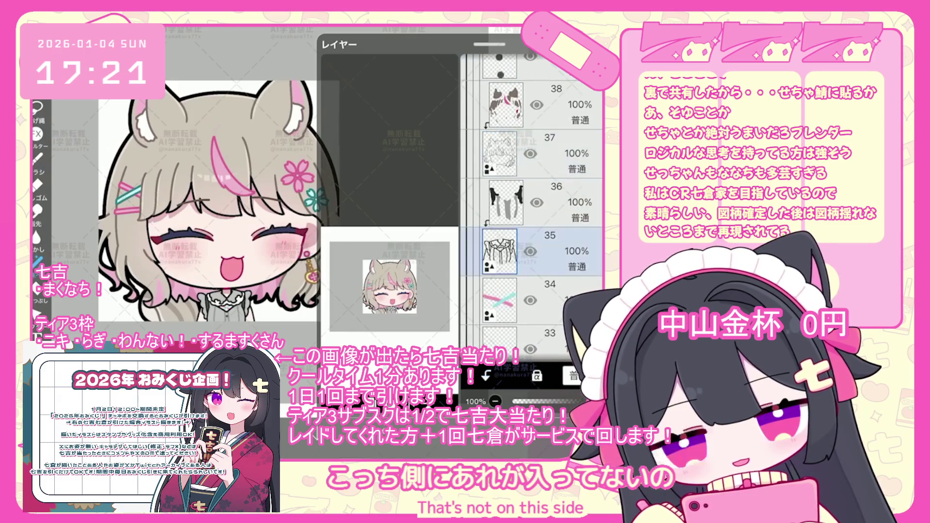
{"action": "mouse_move", "coordinate": [548, 206]}
{"action": "left_mouse_down"}
{"action": "mouse_move", "coordinate": [531, 335]}
{"action": "mouse_move", "coordinate": [531, 145]}
{"action": "left_mouse_up"}
{"action": "left_click", "coordinate": [525, 397]}
{"action": "scroll", "coordinate": [325, 221], "scroll_direction": "down", "scroll_amount": 3}
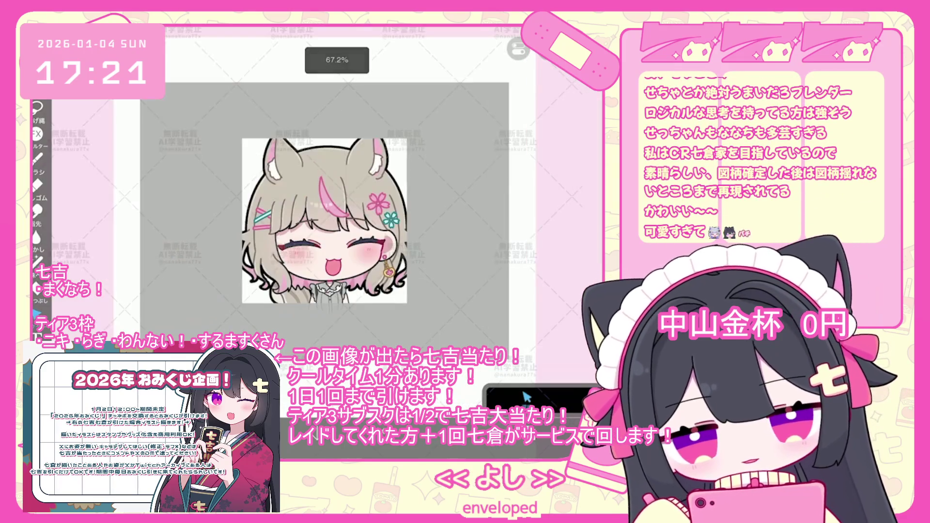
- Select the closed-eye expression folder and view the whole artwork with the layer list reopened
{"action": "left_click", "coordinate": [525, 397]}
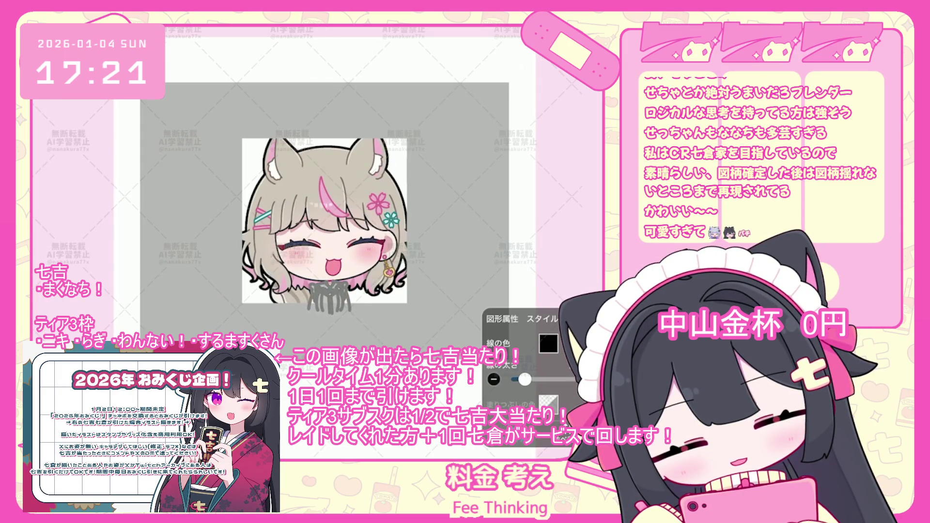
{"action": "left_click", "coordinate": [526, 396]}
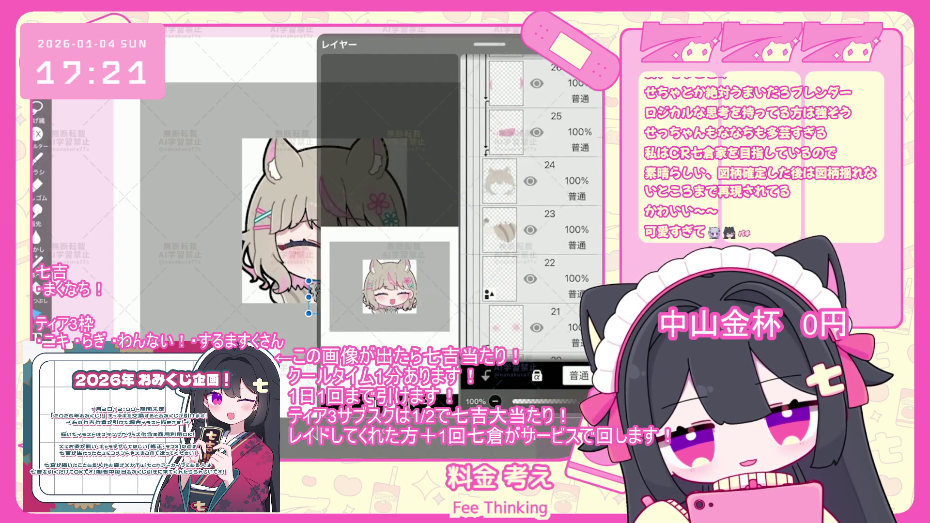
{"action": "scroll", "coordinate": [533, 203], "scroll_direction": "up", "scroll_amount": 3}
{"action": "scroll", "coordinate": [533, 203], "scroll_direction": "up", "scroll_amount": 3}
{"action": "scroll", "coordinate": [533, 204], "scroll_direction": "up", "scroll_amount": 3}
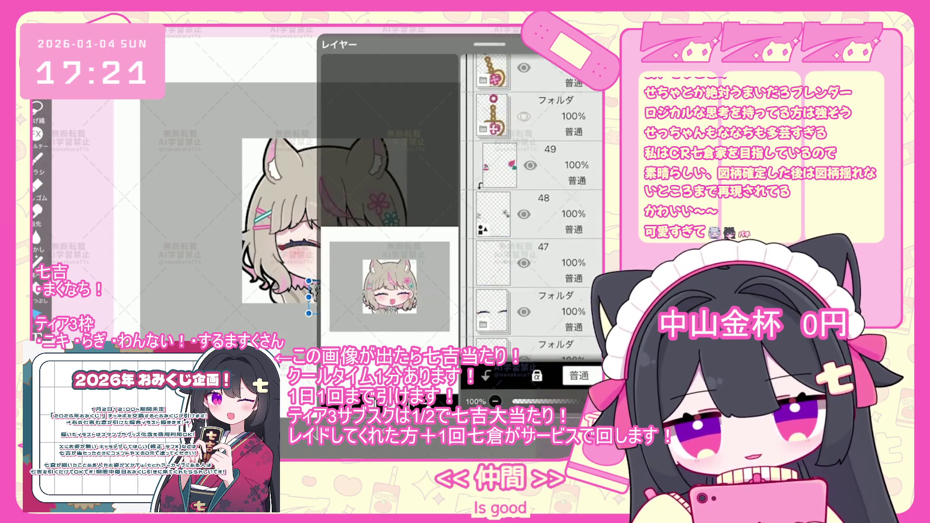
{"action": "scroll", "coordinate": [533, 204], "scroll_direction": "up", "scroll_amount": 3}
{"action": "scroll", "coordinate": [533, 203], "scroll_direction": "up", "scroll_amount": 1}
{"action": "left_click", "coordinate": [533, 206]}
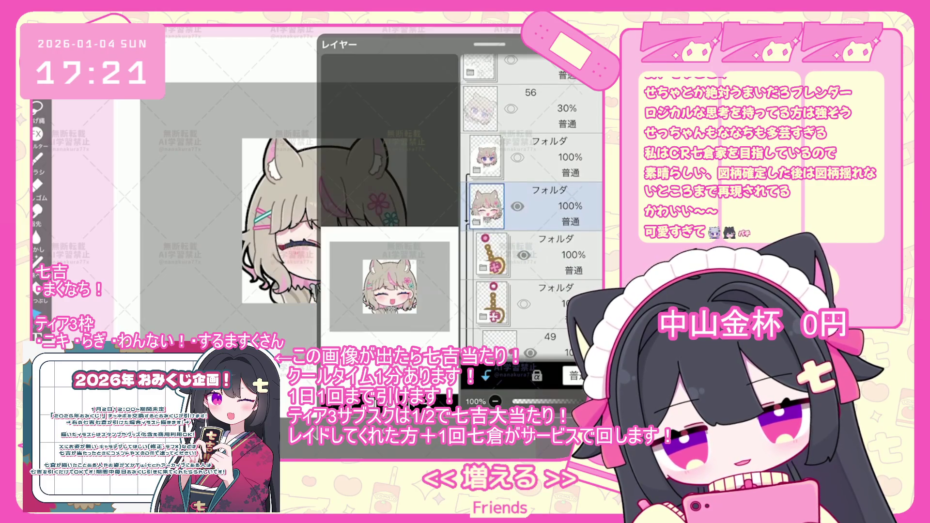
{"action": "left_click", "coordinate": [526, 397]}
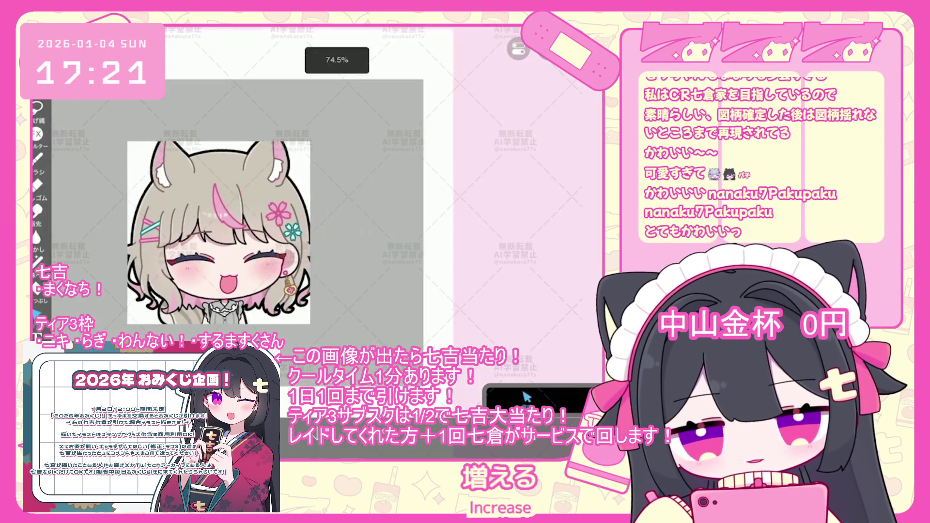
{"action": "left_click", "coordinate": [526, 396]}
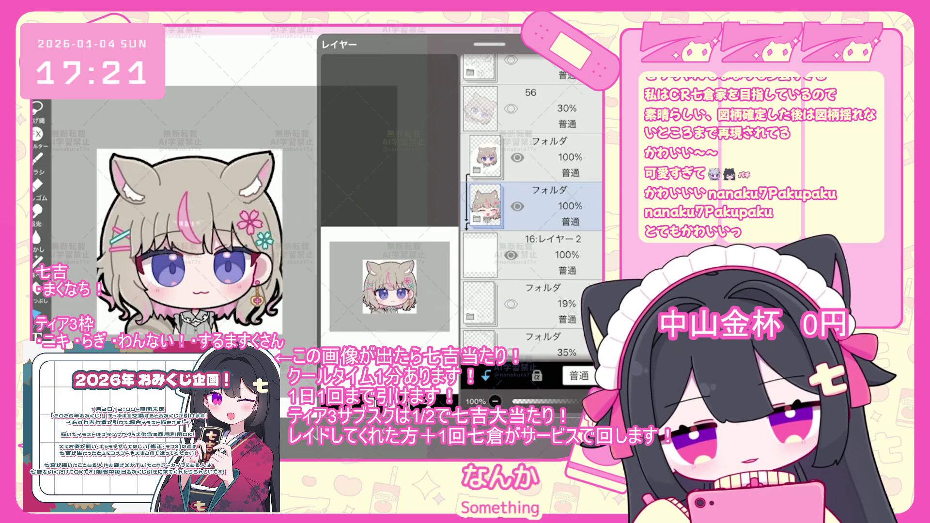
- Toggle the closed-eye folder's visibility off and back on, and undo switching to layer 49
{"action": "scroll", "coordinate": [213, 219], "scroll_direction": "up", "scroll_amount": 3}
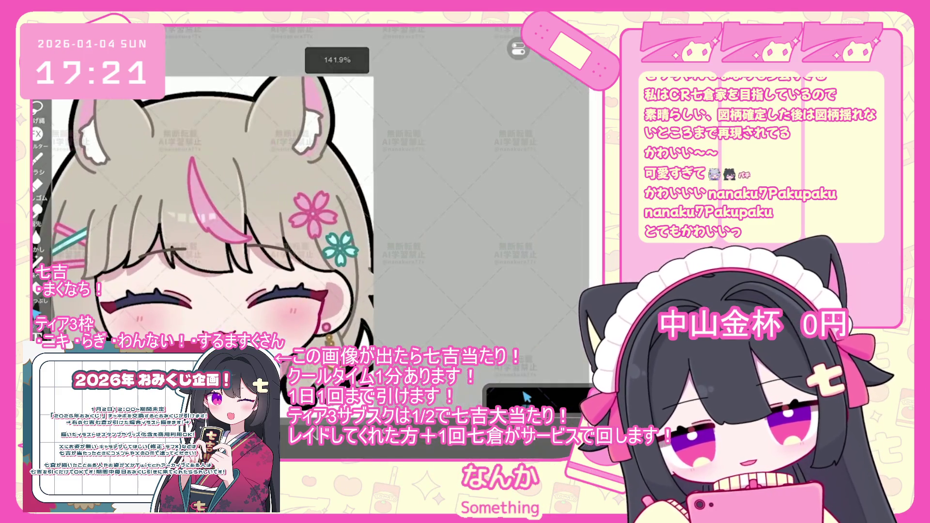
{"action": "scroll", "coordinate": [213, 218], "scroll_direction": "up", "scroll_amount": 1}
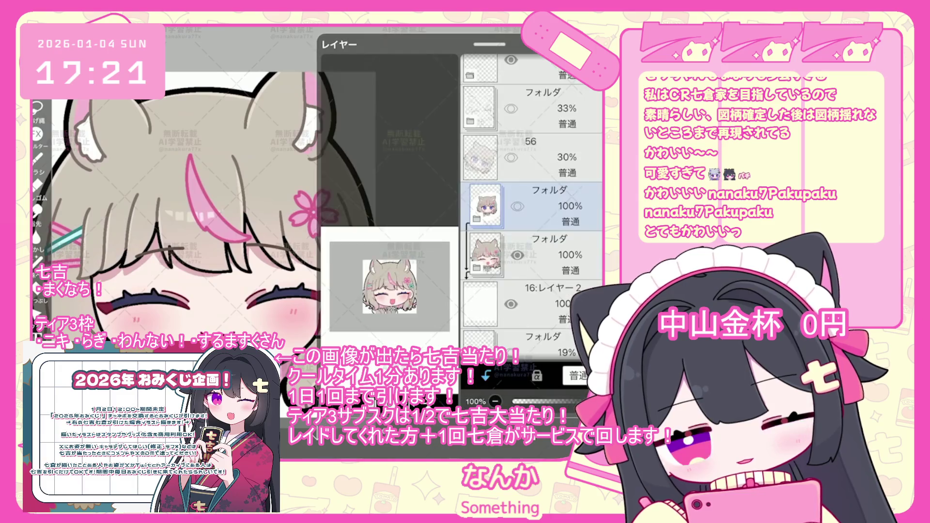
{"action": "left_click", "coordinate": [518, 255]}
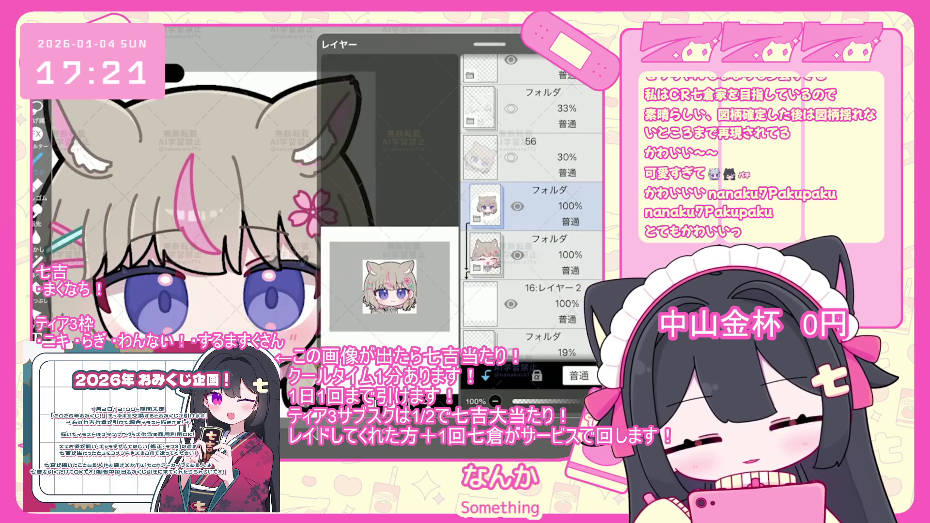
{"action": "left_click", "coordinate": [517, 255]}
{"action": "left_click", "coordinate": [533, 257]}
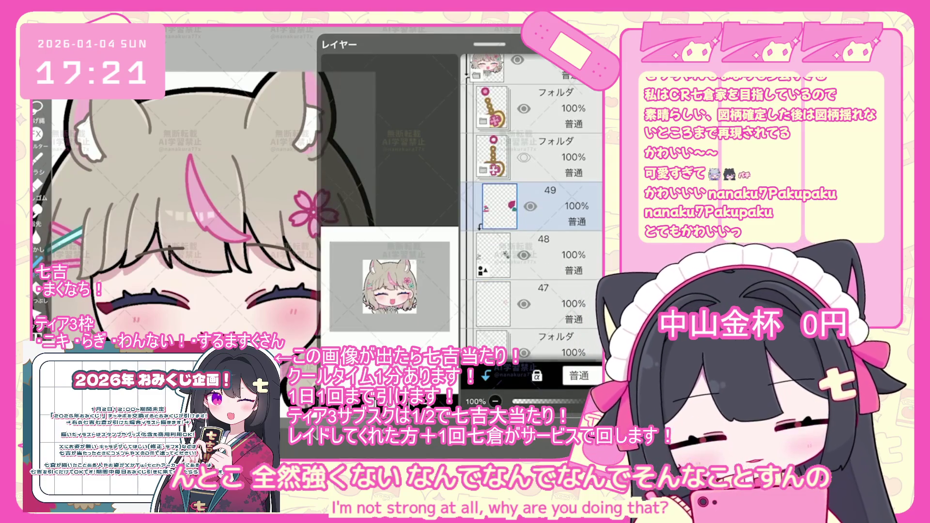
{"action": "key", "text": "ctrl+z"}
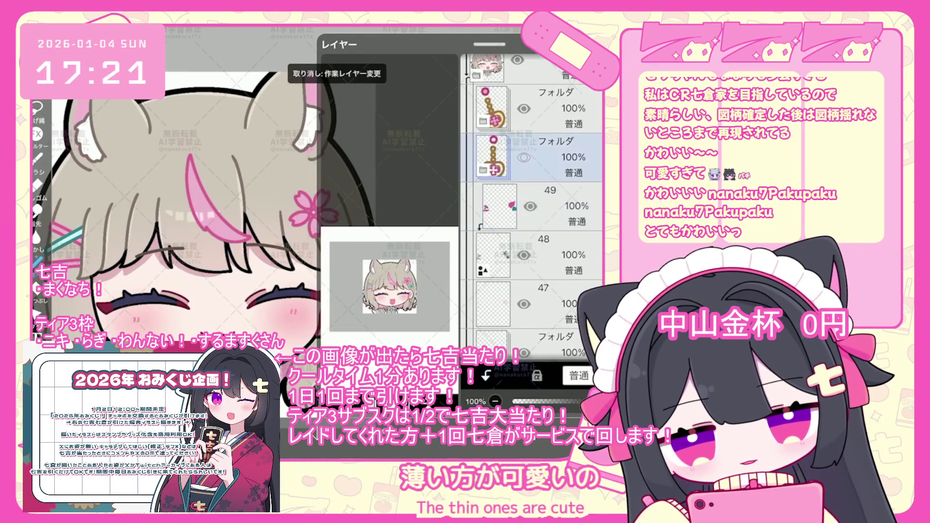
{"action": "scroll", "coordinate": [249, 228], "scroll_direction": "up", "scroll_amount": 3}
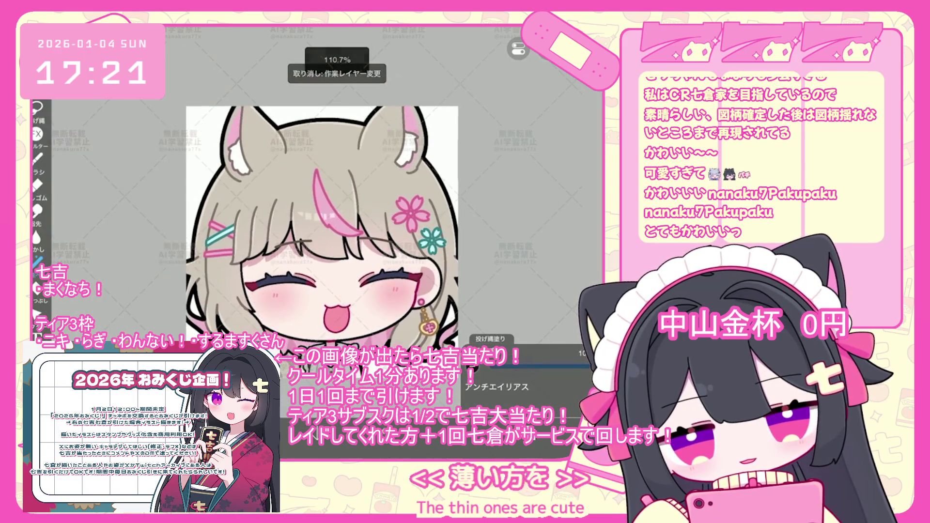
{"action": "scroll", "coordinate": [249, 227], "scroll_direction": "up", "scroll_amount": 2}
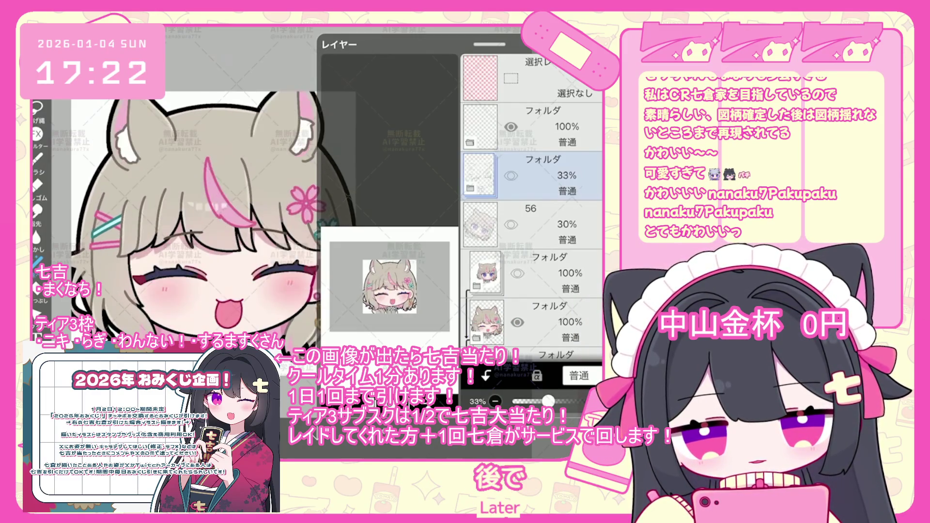
- Select the open-eyed expression folder in the layer list
{"action": "left_click", "coordinate": [552, 273]}
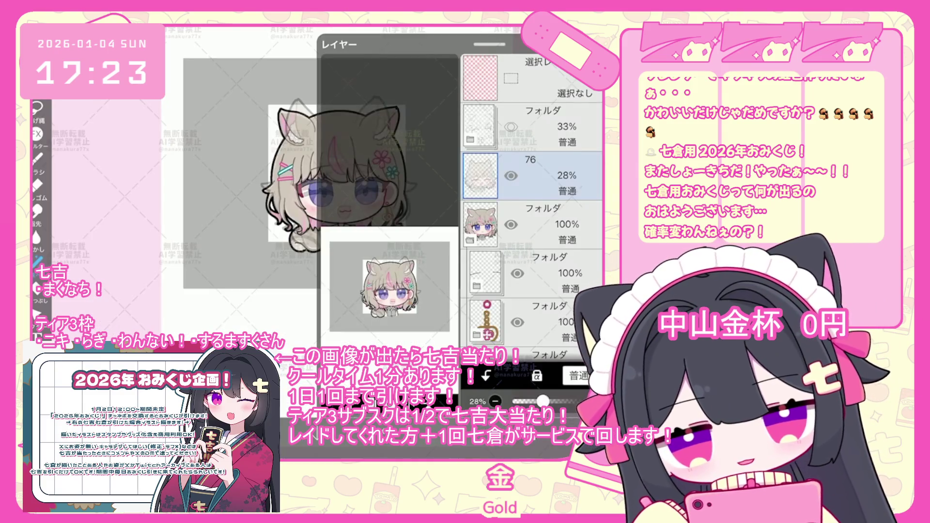
- Select layer 66 and switch to the brush tool
{"action": "scroll", "coordinate": [533, 208], "scroll_direction": "down", "scroll_amount": 5}
{"action": "left_click", "coordinate": [533, 260]}
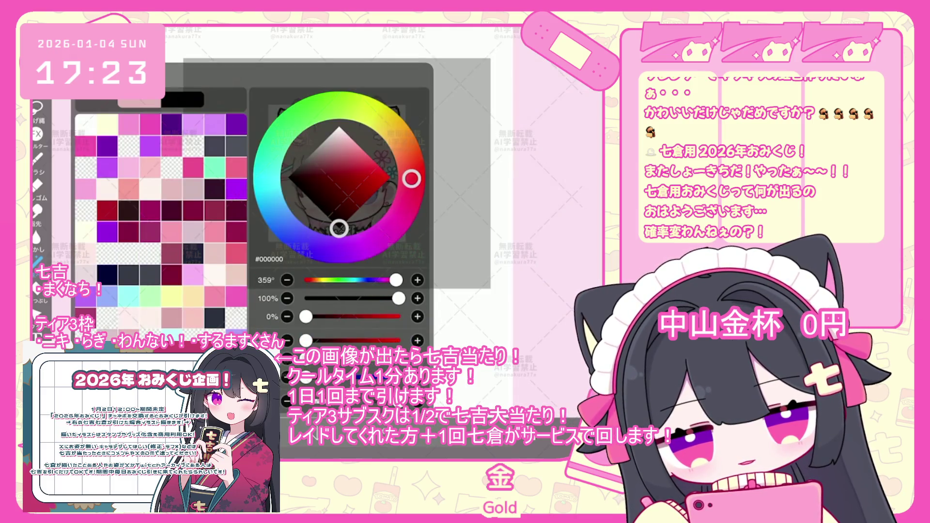
{"action": "left_click", "coordinate": [38, 159]}
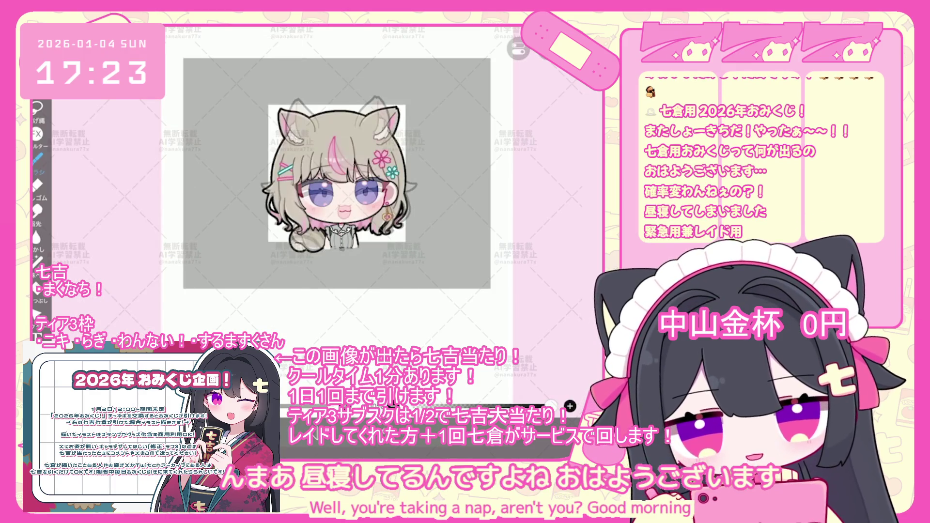
- Undo two stray strokes and draw a dark line beside the eye
{"action": "scroll", "coordinate": [340, 204], "scroll_direction": "up", "scroll_amount": 5}
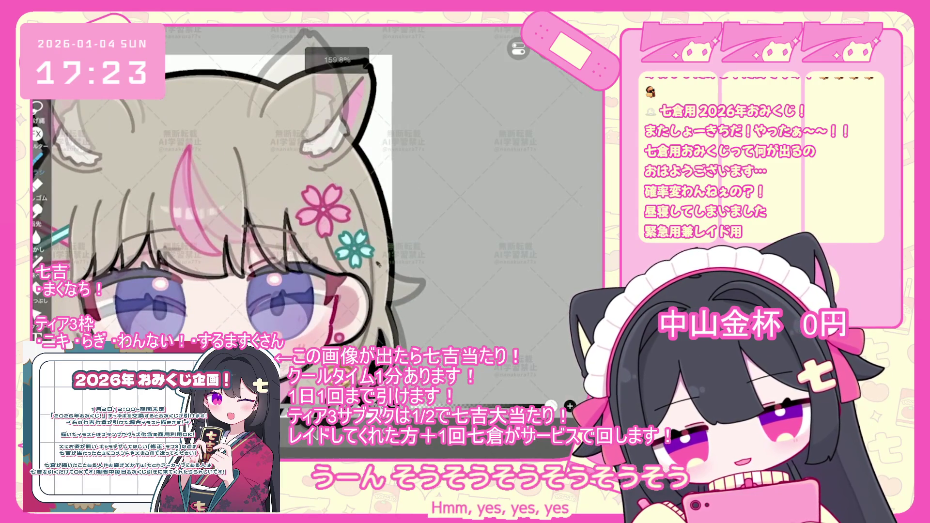
{"action": "key", "text": "ctrl+z"}
{"action": "scroll", "coordinate": [436, 289], "scroll_direction": "up", "scroll_amount": 5}
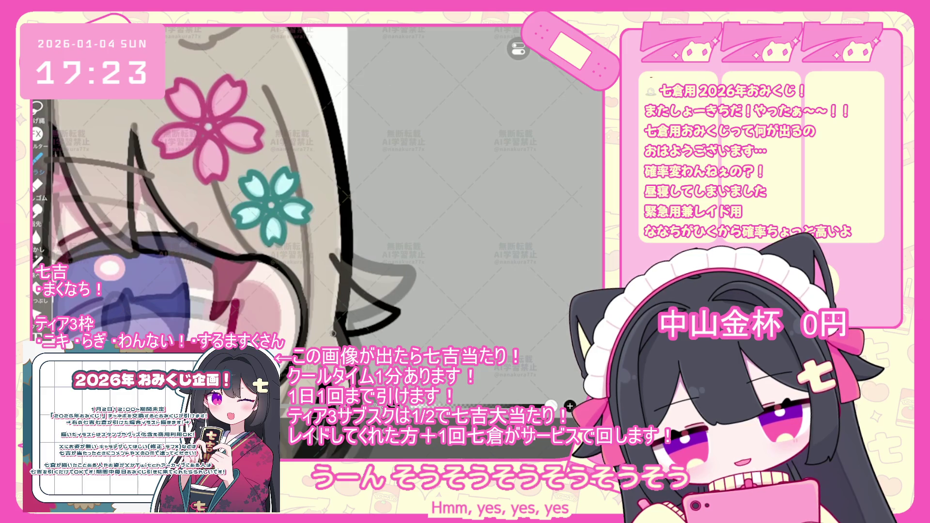
{"action": "key", "text": "ctrl+z"}
{"action": "left_click_drag", "start_coordinate": [319, 319], "coordinate": [383, 330]}
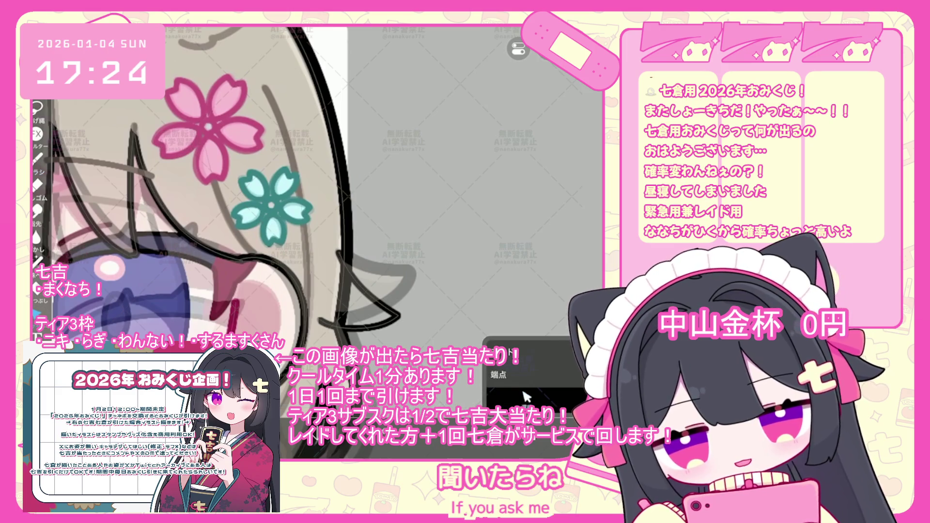
{"action": "scroll", "coordinate": [237, 189], "scroll_direction": "down", "scroll_amount": 3}
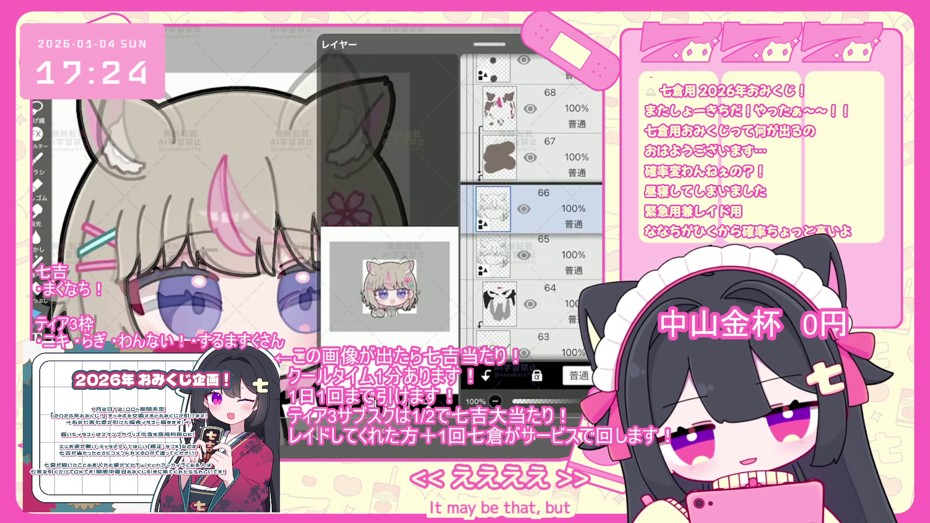
- Move the face line-art layer down to just above the folders and undo the vector-eraser stroke
{"action": "left_click_drag", "start_coordinate": [572, 208], "coordinate": [572, 334]}
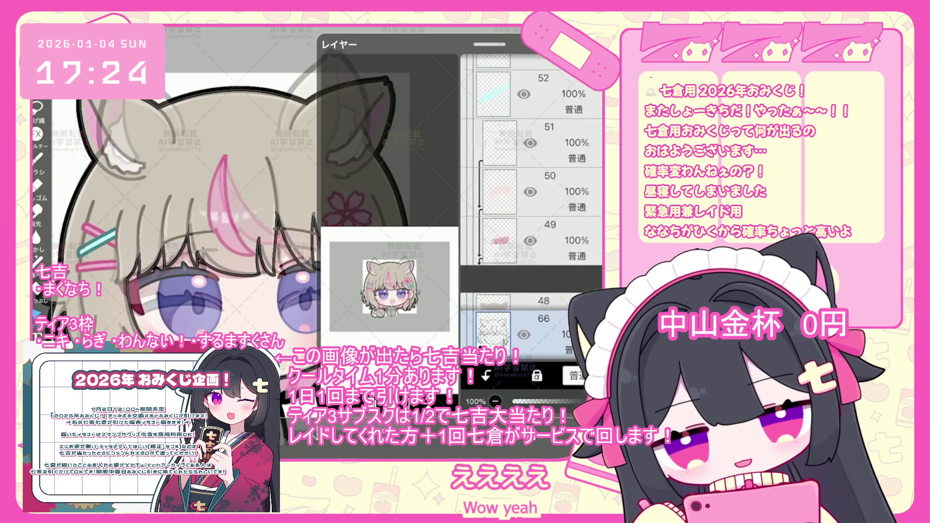
{"action": "left_click_drag", "start_coordinate": [533, 335], "coordinate": [533, 140]}
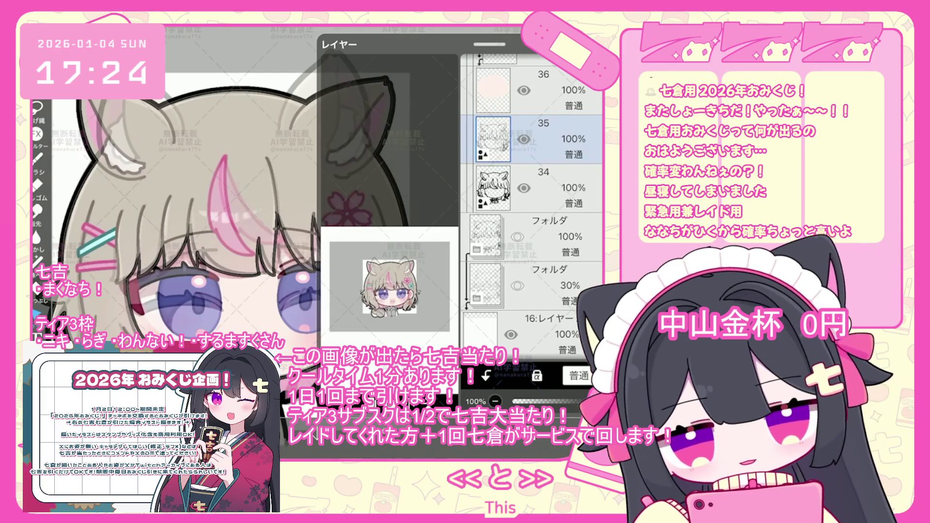
{"action": "scroll", "coordinate": [291, 218], "scroll_direction": "down", "scroll_amount": 5}
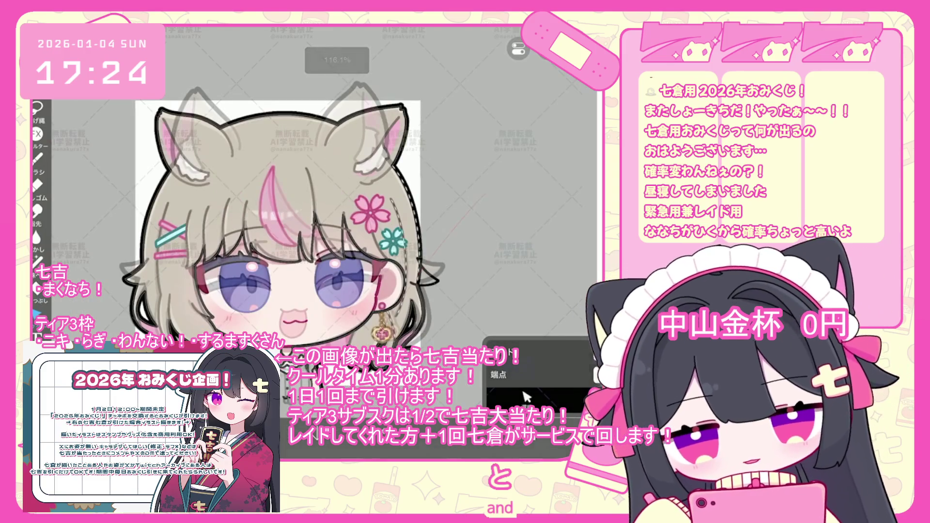
{"action": "key", "text": "ctrl+z"}
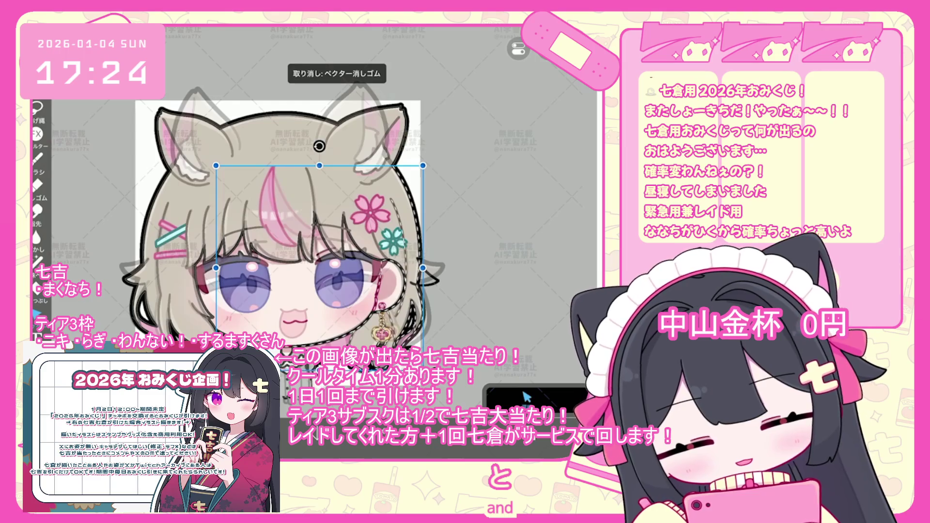
- Move the collar-line layer 63 down beside layer 34
{"action": "left_click", "coordinate": [563, 400]}
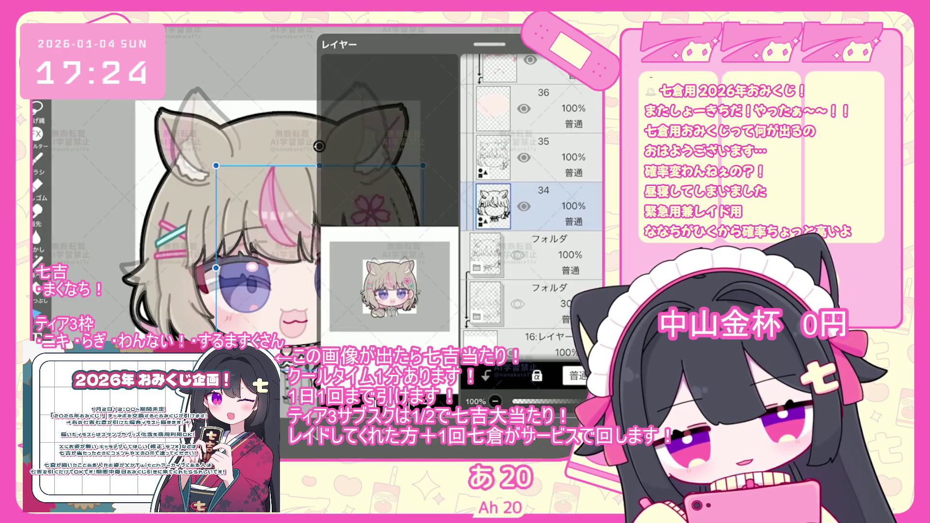
{"action": "left_click", "coordinate": [562, 400]}
{"action": "scroll", "coordinate": [328, 252], "scroll_direction": "down", "scroll_amount": 3}
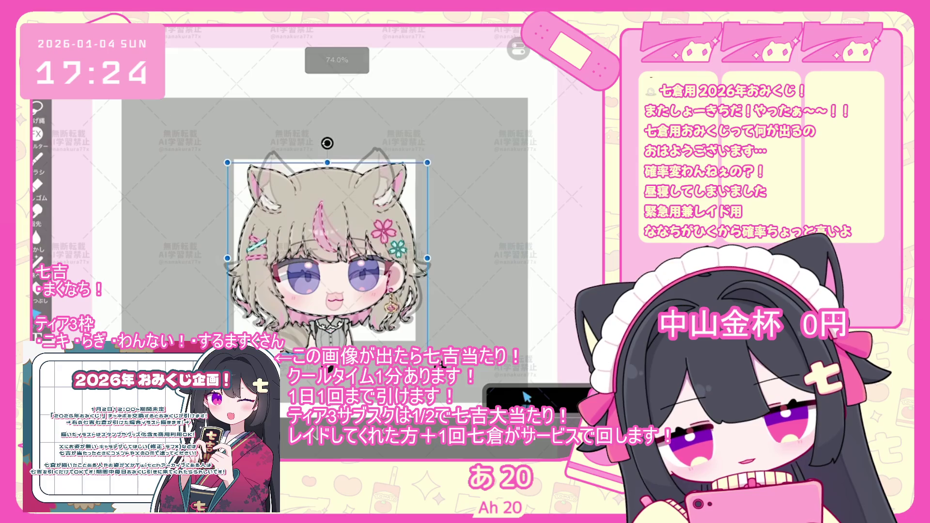
{"action": "left_click", "coordinate": [527, 397]}
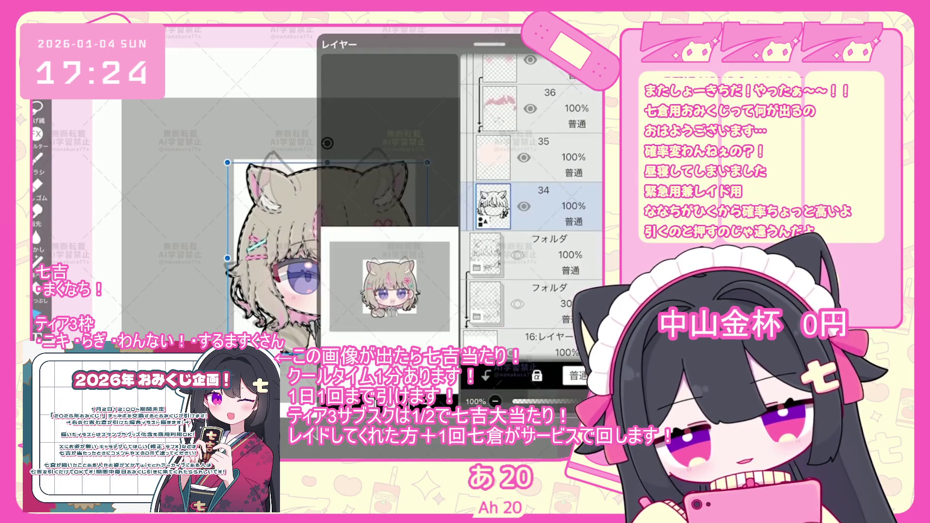
{"action": "scroll", "coordinate": [533, 203], "scroll_direction": "up", "scroll_amount": 5}
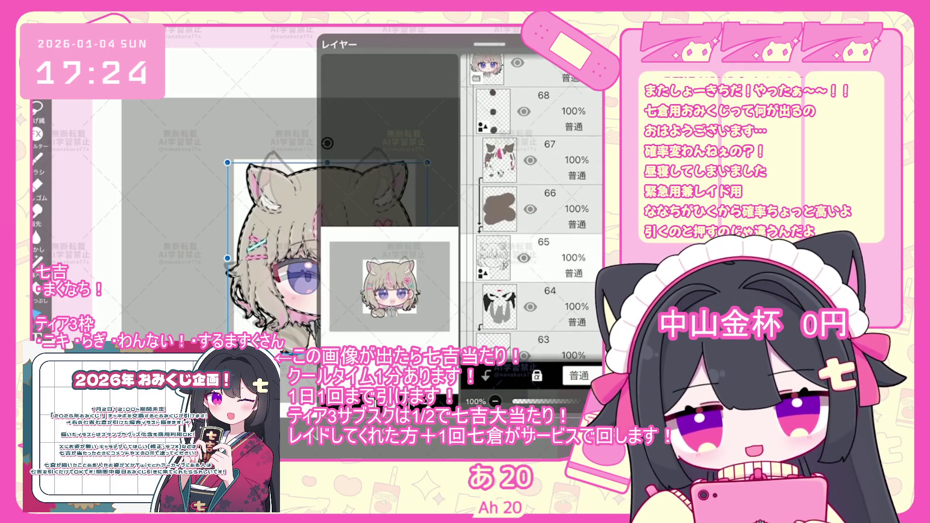
{"action": "left_click", "coordinate": [533, 269]}
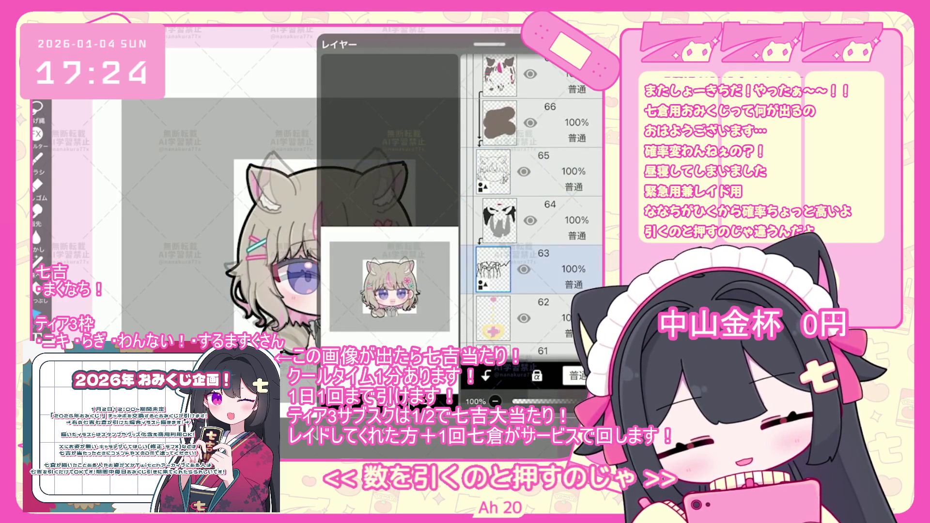
{"action": "mouse_move", "coordinate": [534, 269]}
{"action": "left_mouse_down"}
{"action": "mouse_move", "coordinate": [533, 334]}
{"action": "mouse_move", "coordinate": [533, 314]}
{"action": "left_mouse_up"}
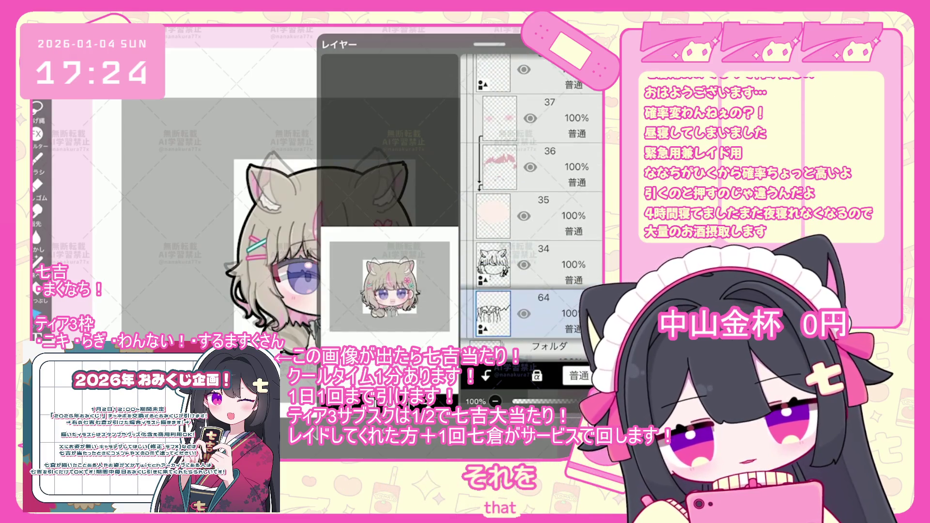
- Check the collar lines' shape properties on the canvas
{"action": "left_click", "coordinate": [527, 397]}
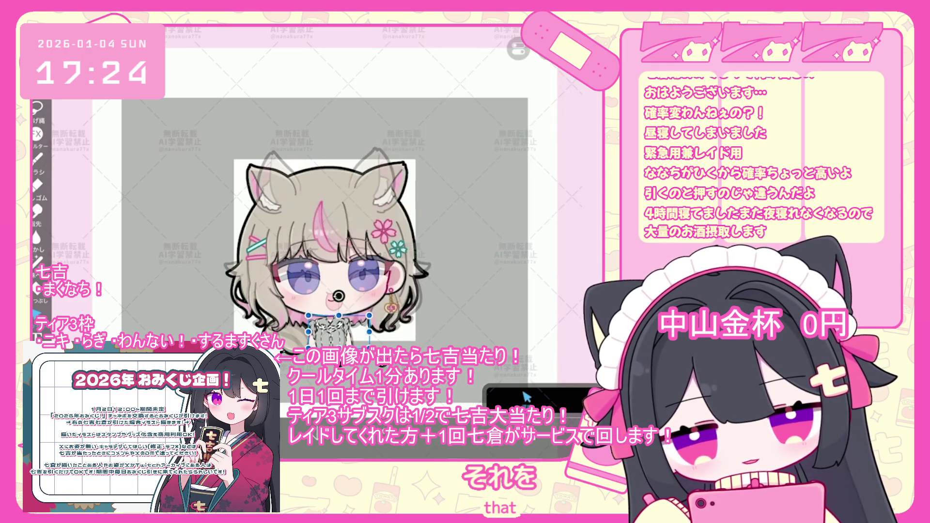
{"action": "left_click", "coordinate": [527, 397]}
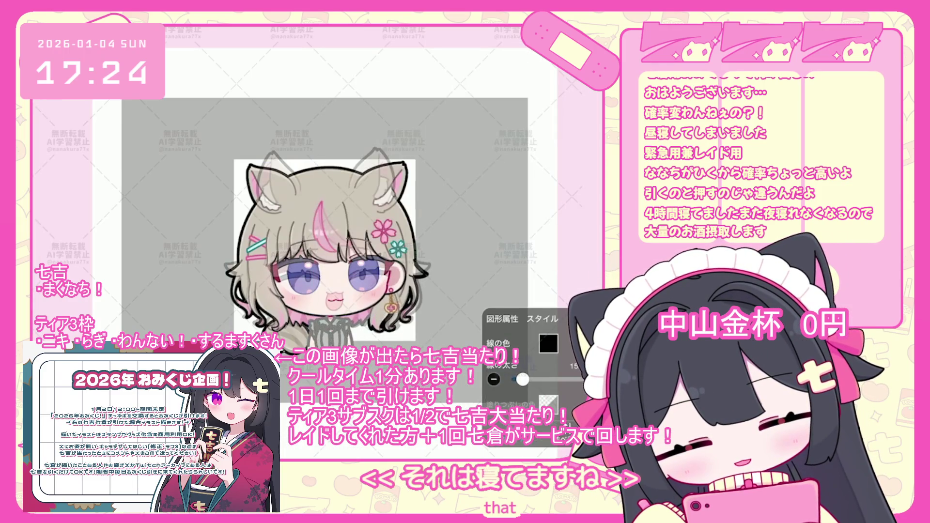
{"action": "left_click", "coordinate": [338, 324]}
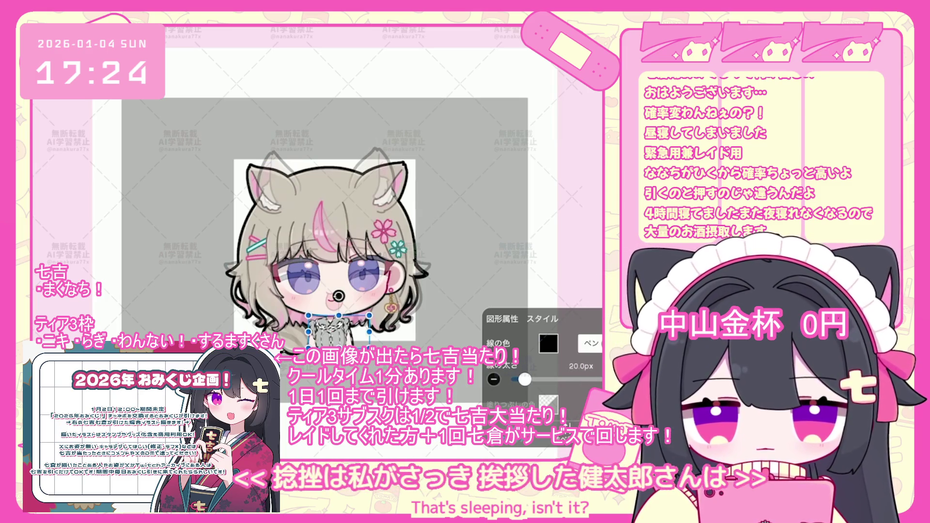
{"action": "left_click", "coordinate": [526, 397]}
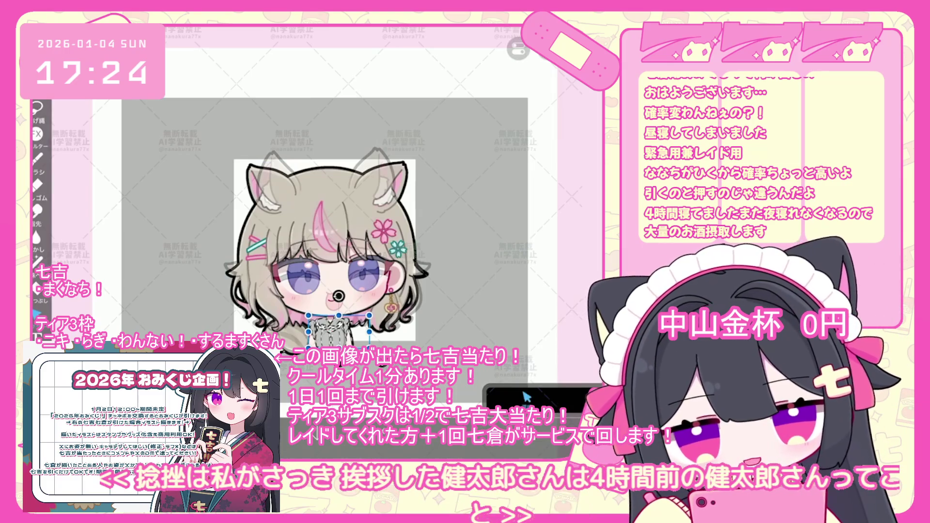
{"action": "scroll", "coordinate": [362, 339], "scroll_direction": "up", "scroll_amount": 5}
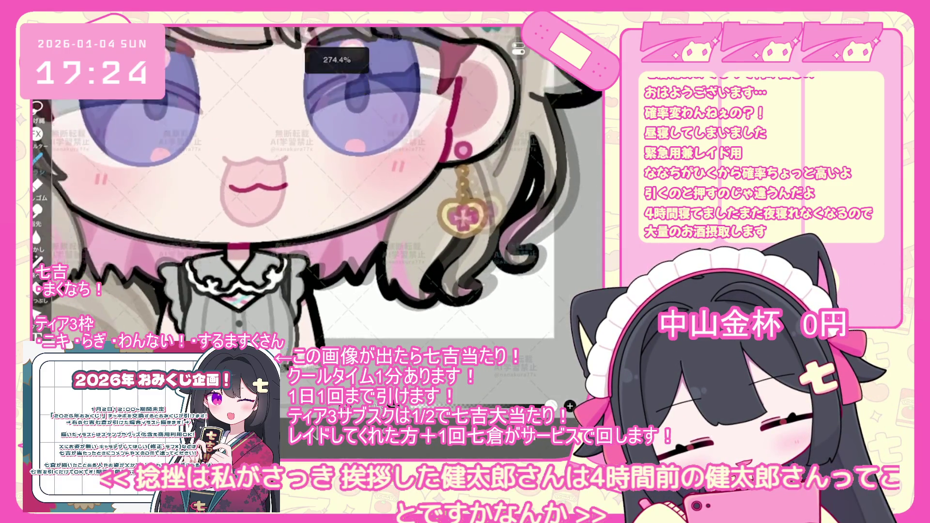
{"action": "scroll", "coordinate": [300, 189], "scroll_direction": "down", "scroll_amount": 5}
- Select layer 65, then layer 51, in the layer list
{"action": "left_click", "coordinate": [527, 406]}
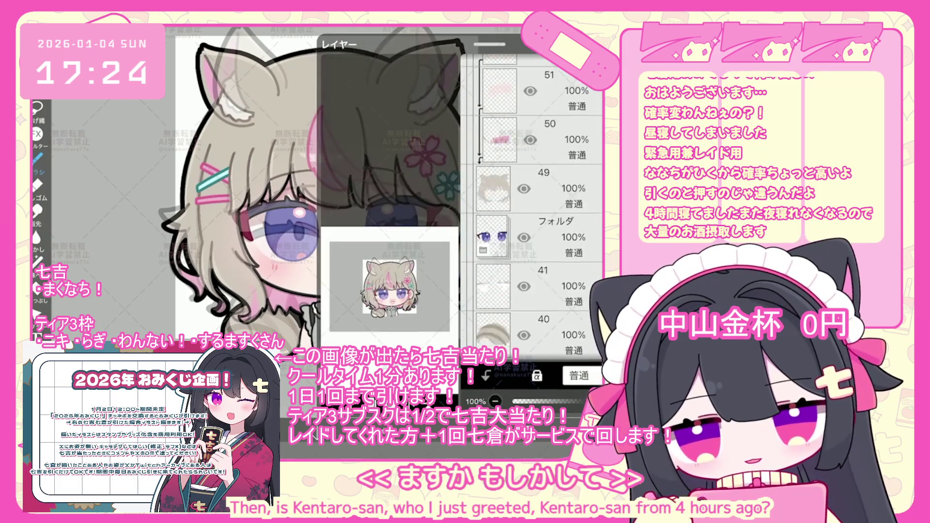
{"action": "scroll", "coordinate": [532, 207], "scroll_direction": "up", "scroll_amount": 10}
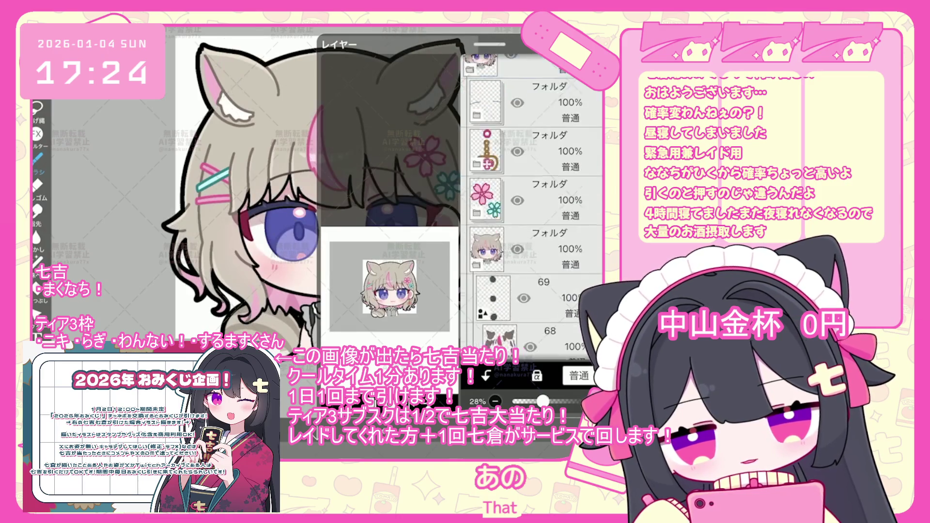
{"action": "scroll", "coordinate": [532, 207], "scroll_direction": "down", "scroll_amount": 10}
{"action": "left_click", "coordinate": [548, 267]}
{"action": "scroll", "coordinate": [532, 207], "scroll_direction": "down", "scroll_amount": 10}
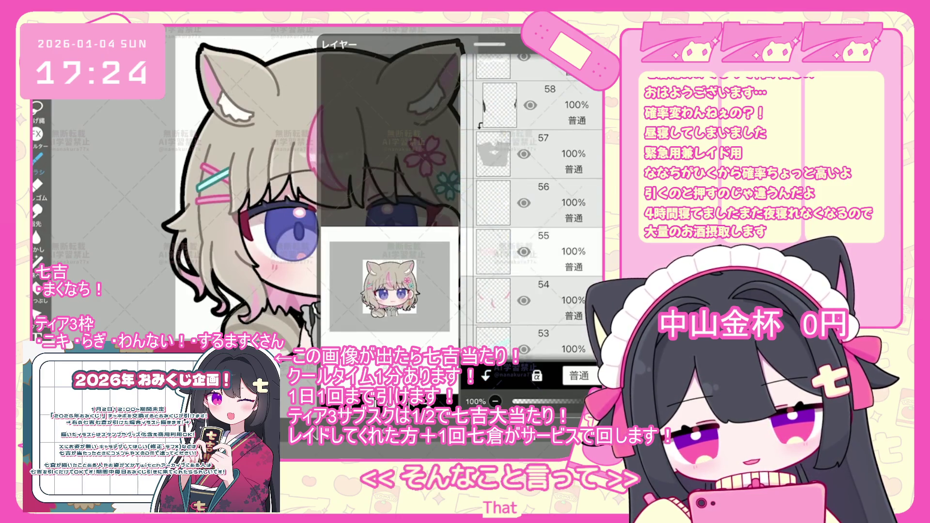
{"action": "left_click", "coordinate": [548, 225]}
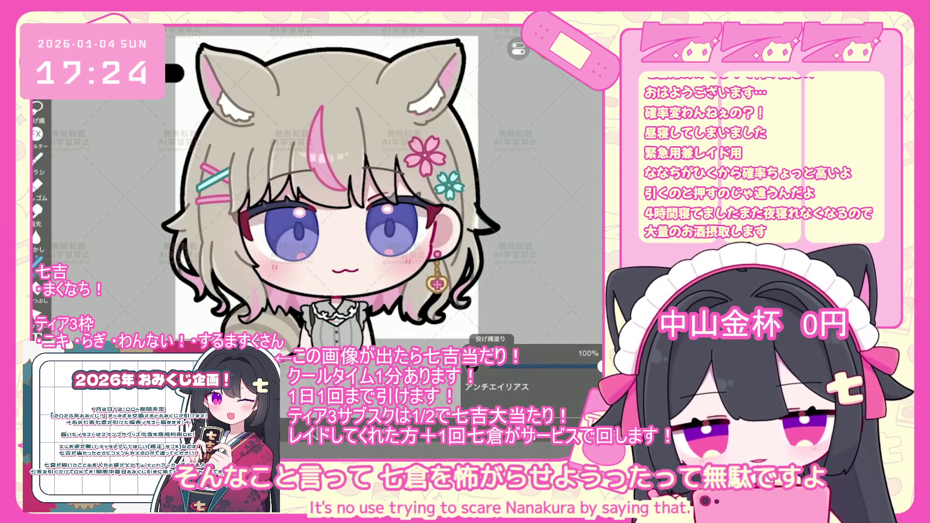
- Select layer 67, then scroll the layer list back up to the folders
{"action": "scroll", "coordinate": [485, 208], "scroll_direction": "up", "scroll_amount": 10}
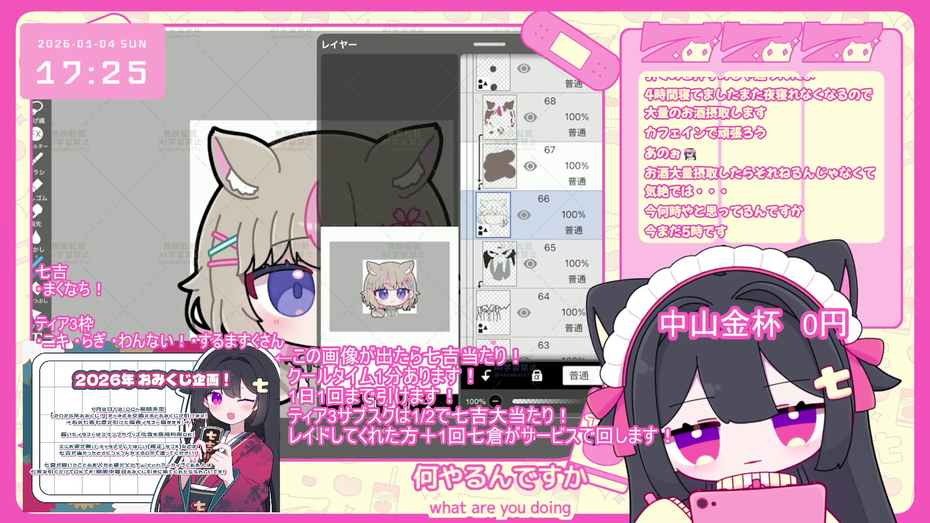
{"action": "left_click", "coordinate": [533, 165]}
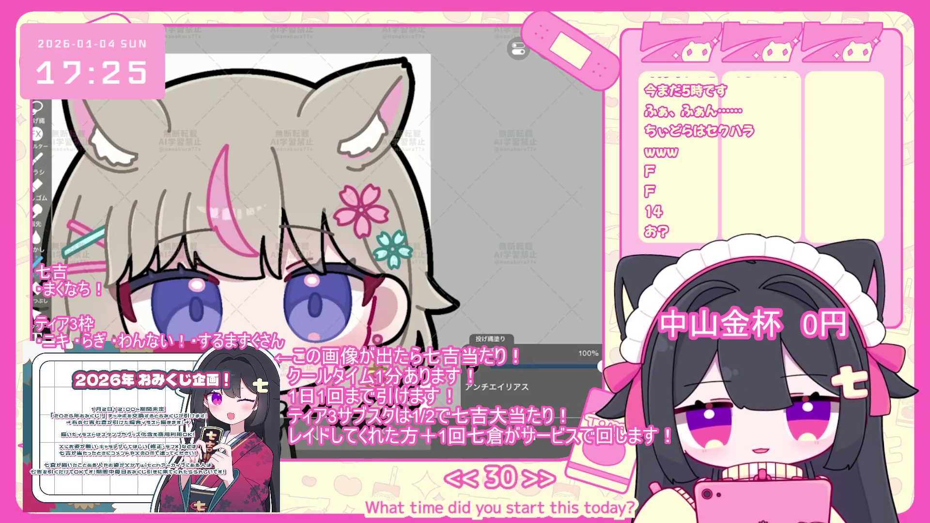
{"action": "scroll", "coordinate": [281, 204], "scroll_direction": "down", "scroll_amount": 3}
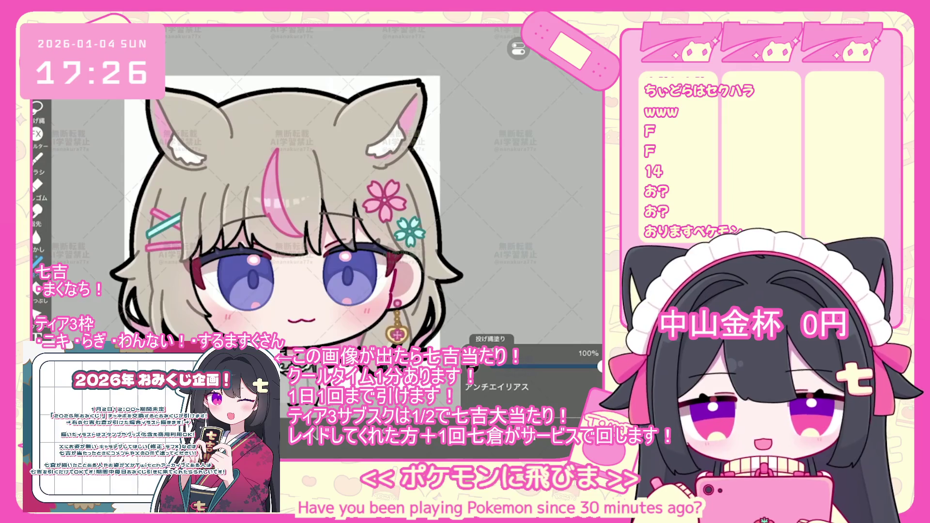
{"action": "scroll", "coordinate": [533, 209], "scroll_direction": "up", "scroll_amount": 5}
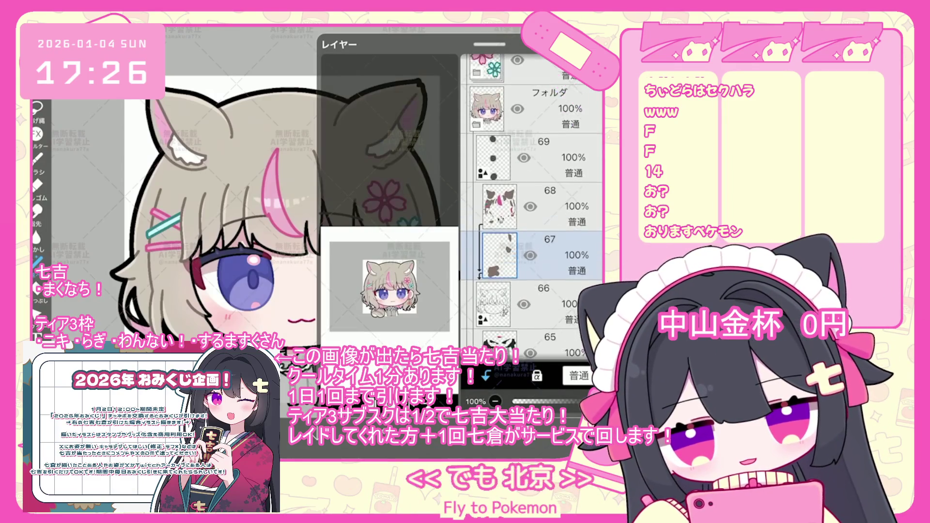
- Expand the character and flower folders and preview the closed-eye face, then hide it again
{"action": "left_click", "coordinate": [487, 257]}
{"action": "left_click", "coordinate": [487, 208]}
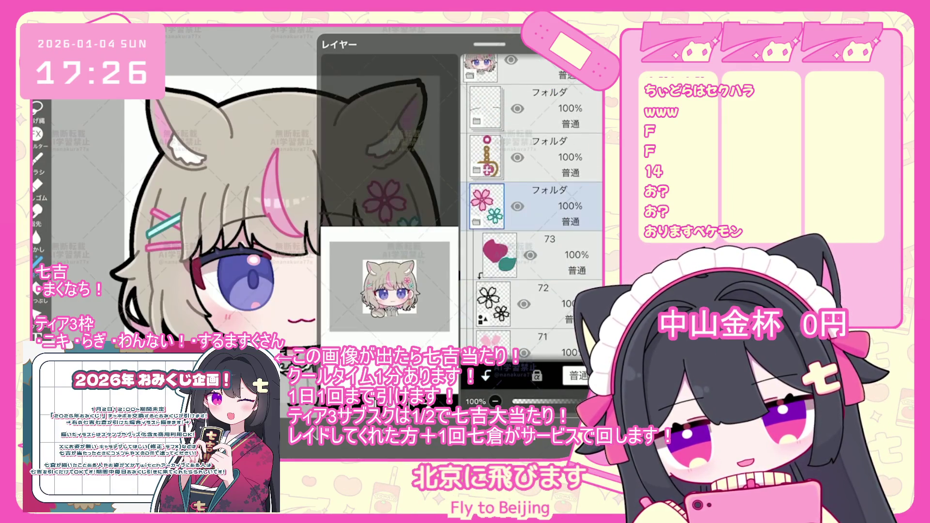
{"action": "scroll", "coordinate": [533, 208], "scroll_direction": "up", "scroll_amount": 3}
{"action": "left_click", "coordinate": [528, 169]}
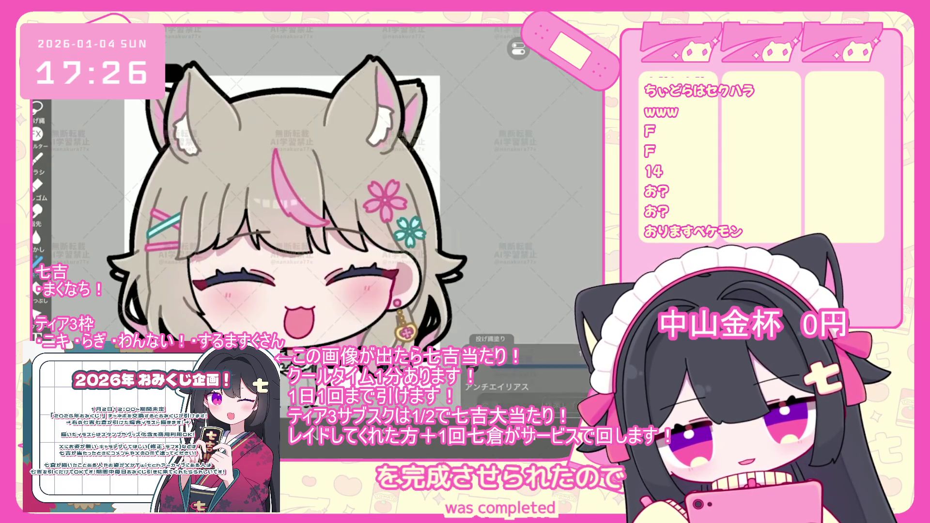
{"action": "left_click", "coordinate": [552, 404]}
{"action": "left_click", "coordinate": [511, 83]}
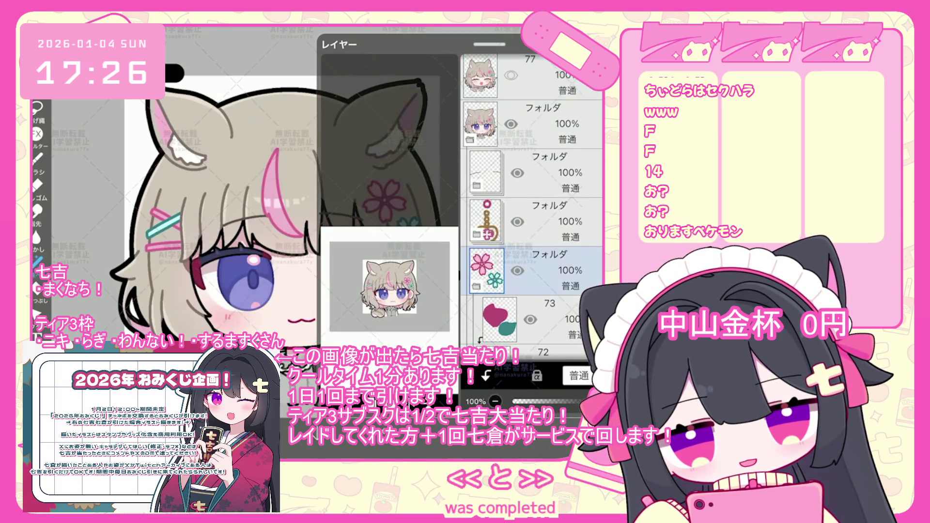
{"action": "scroll", "coordinate": [291, 194], "scroll_direction": "up", "scroll_amount": 5}
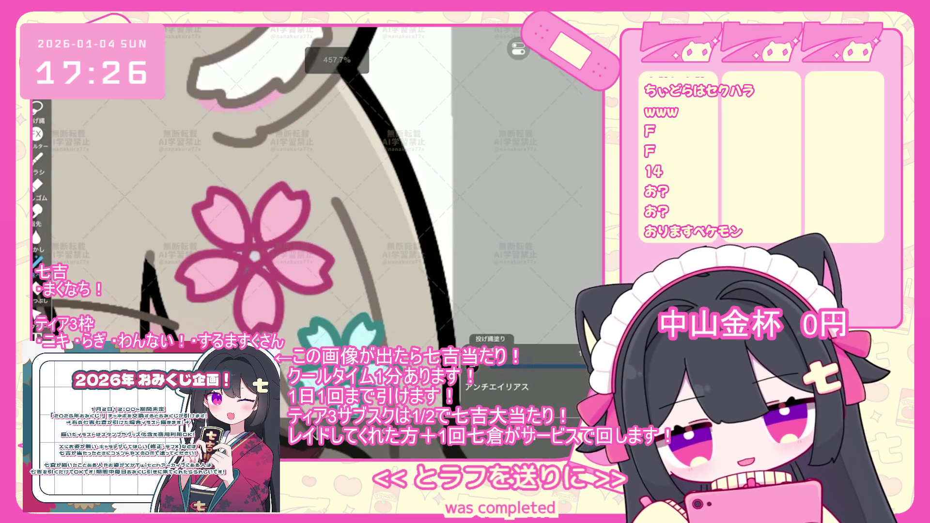
- Select layer 77 with the closed-eye face, checking the canvas with the list hidden
{"action": "left_click", "coordinate": [485, 448]}
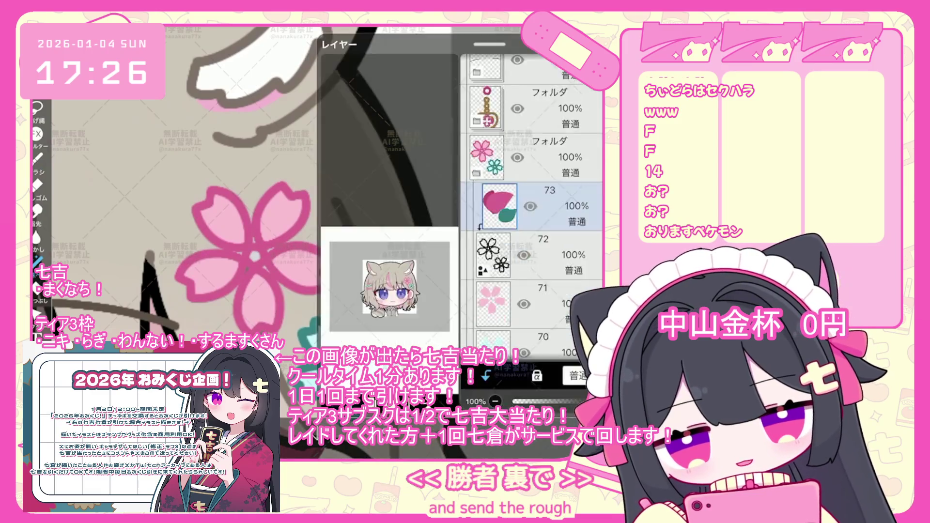
{"action": "left_click", "coordinate": [484, 448]}
{"action": "left_click", "coordinate": [485, 448]}
{"action": "scroll", "coordinate": [533, 194], "scroll_direction": "up", "scroll_amount": 5}
{"action": "left_click", "coordinate": [533, 175]}
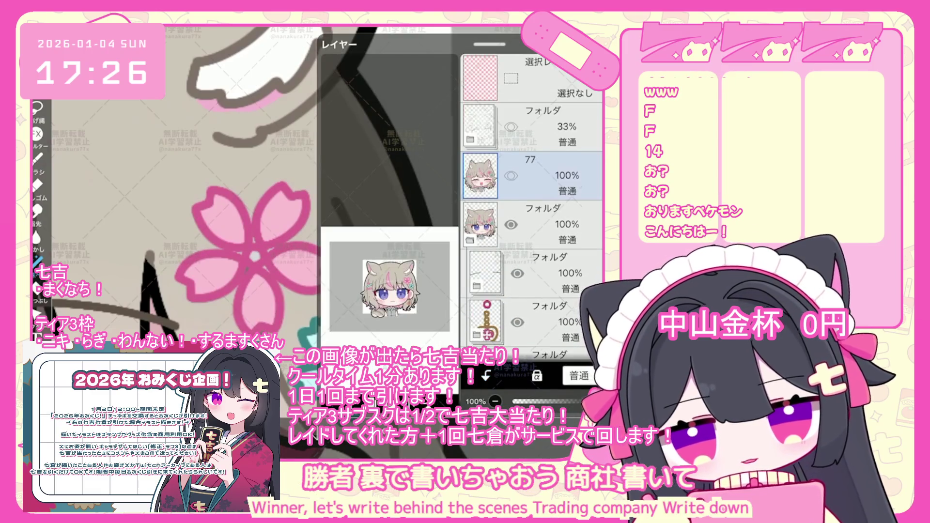
{"action": "left_click", "coordinate": [485, 448]}
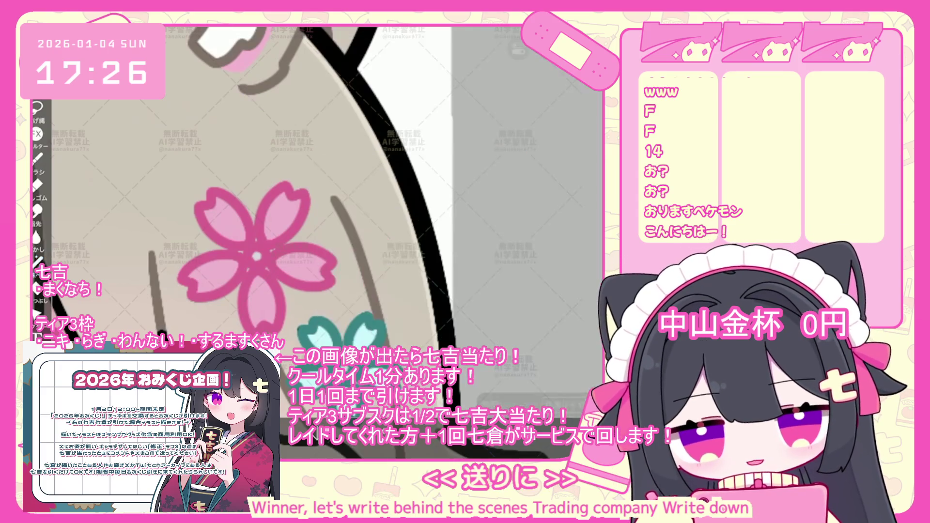
{"action": "left_click", "coordinate": [485, 448]}
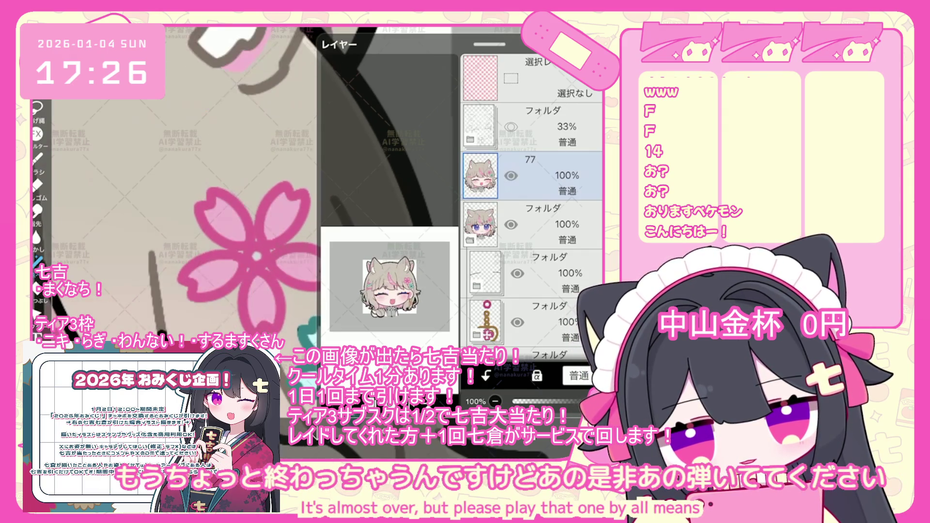
{"action": "left_click", "coordinate": [484, 448]}
- Select flower-colour layer 73 and undo the last lasso fill near the ear
{"action": "scroll", "coordinate": [291, 243], "scroll_direction": "up", "scroll_amount": 5}
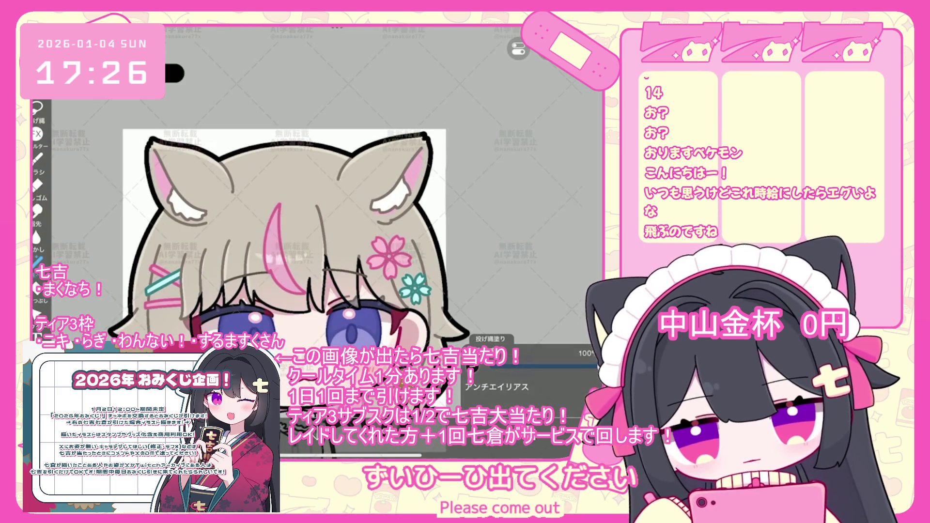
{"action": "left_click", "coordinate": [485, 448]}
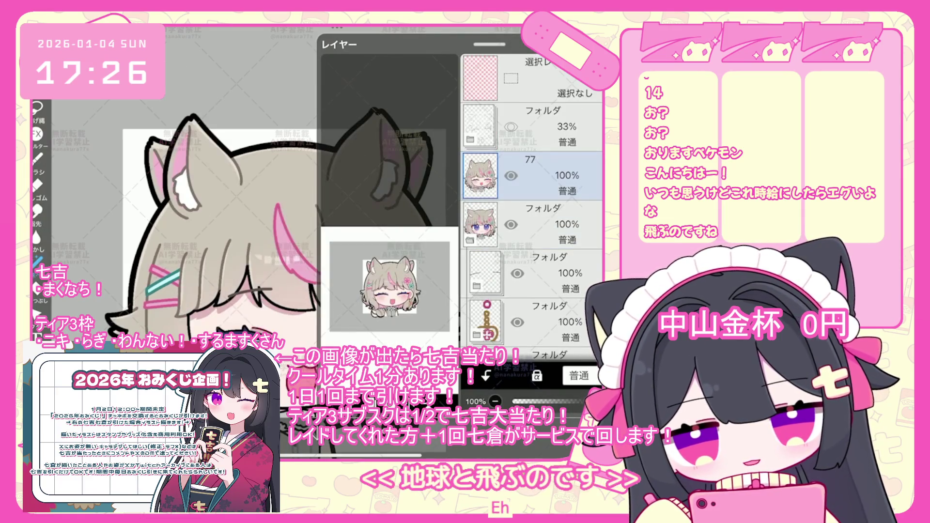
{"action": "left_click", "coordinate": [484, 448]}
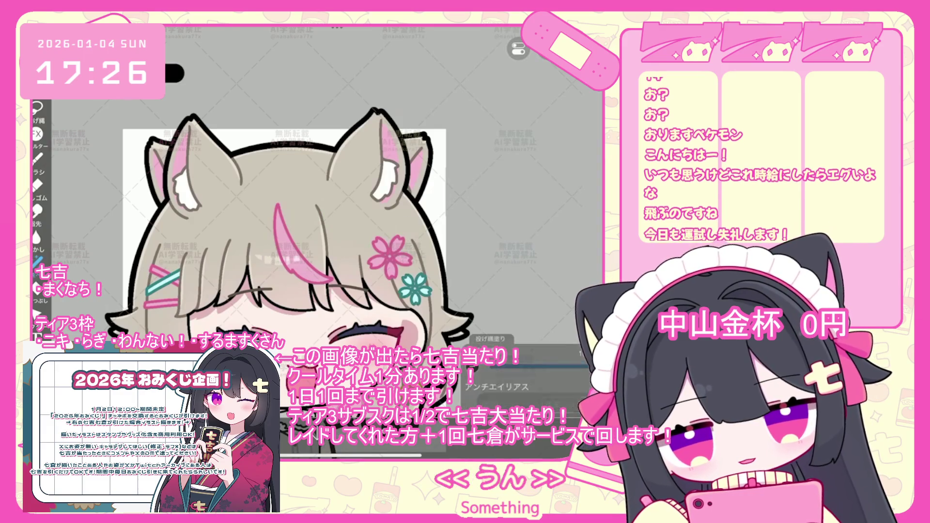
{"action": "left_click", "coordinate": [485, 448]}
{"action": "left_click", "coordinate": [533, 332]}
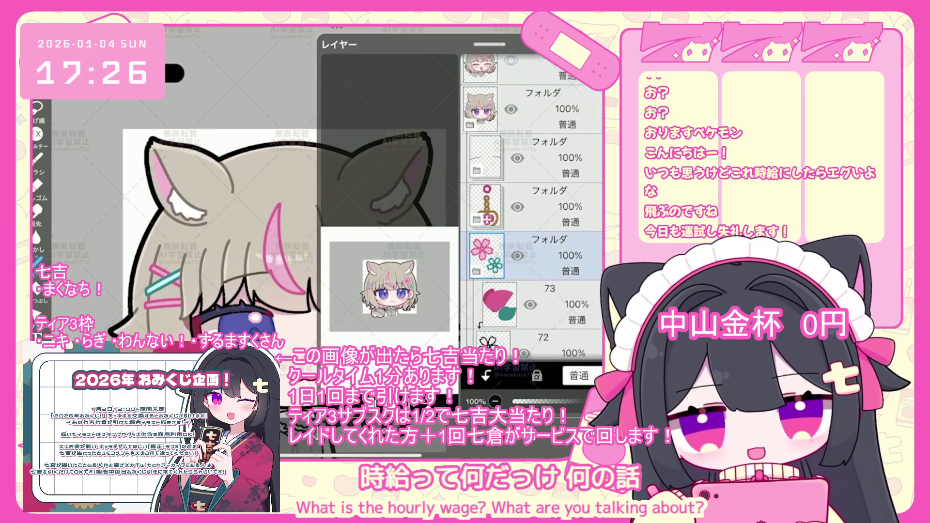
{"action": "scroll", "coordinate": [533, 209], "scroll_direction": "down", "scroll_amount": 2}
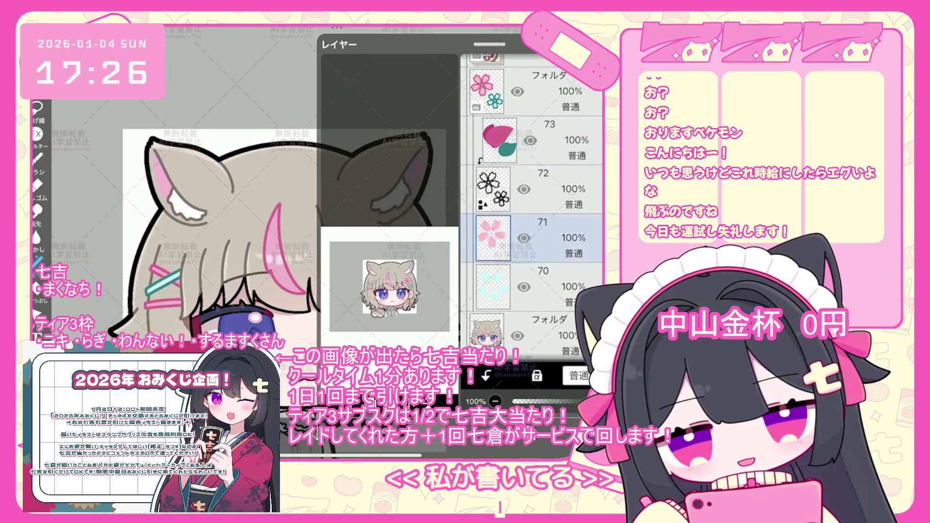
{"action": "left_click", "coordinate": [485, 448]}
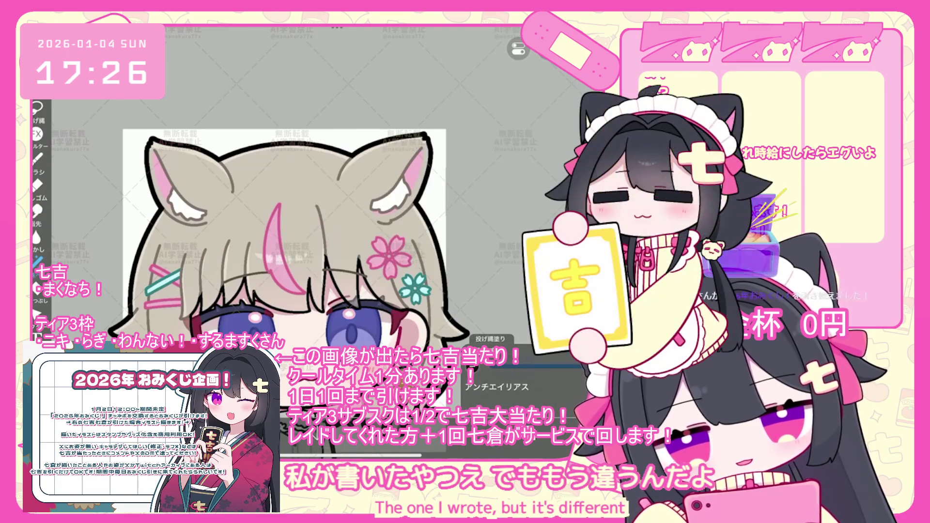
{"action": "scroll", "coordinate": [445, 216], "scroll_direction": "up", "scroll_amount": 5}
{"action": "key", "text": "ctrl+z"}
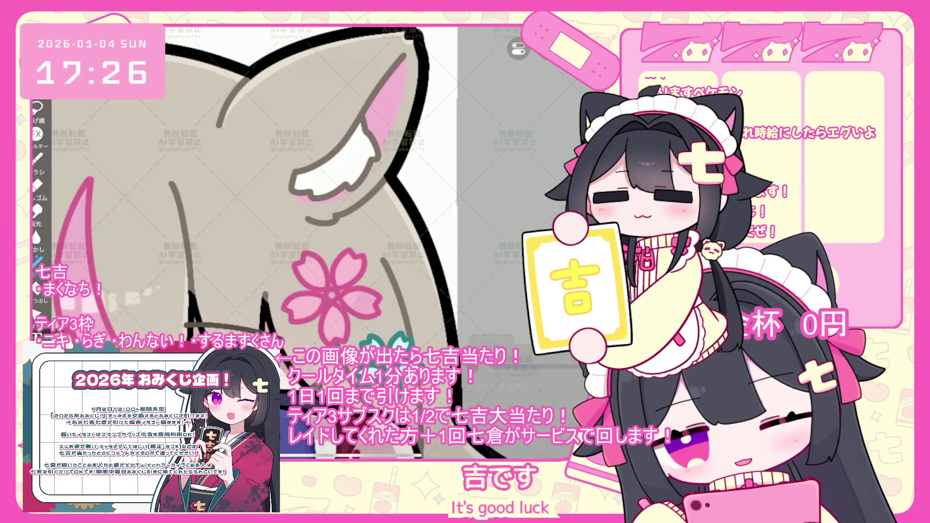
{"action": "scroll", "coordinate": [258, 194], "scroll_direction": "down", "scroll_amount": 5}
{"action": "scroll", "coordinate": [281, 242], "scroll_direction": "up", "scroll_amount": 2}
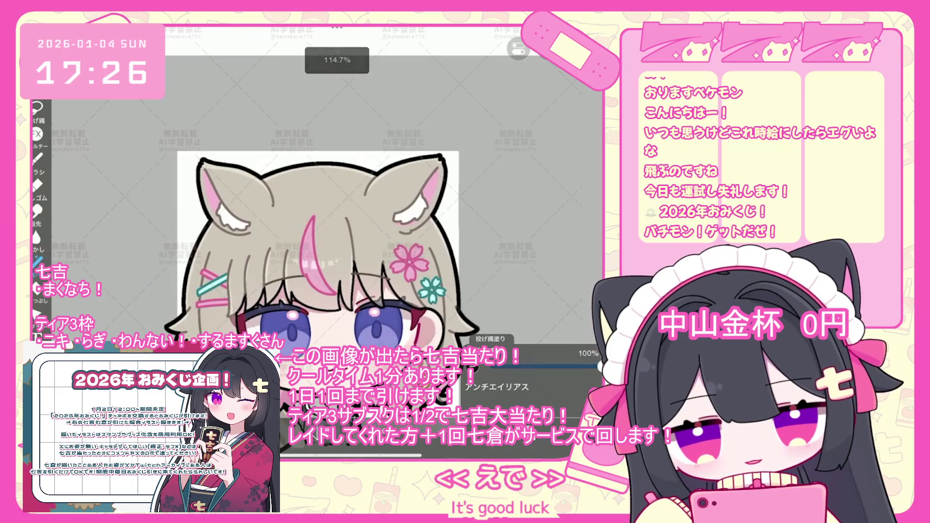
- Compare the eye expressions by toggling layer 77's visibility, leaving it visible
{"action": "key", "text": "ctrl+l"}
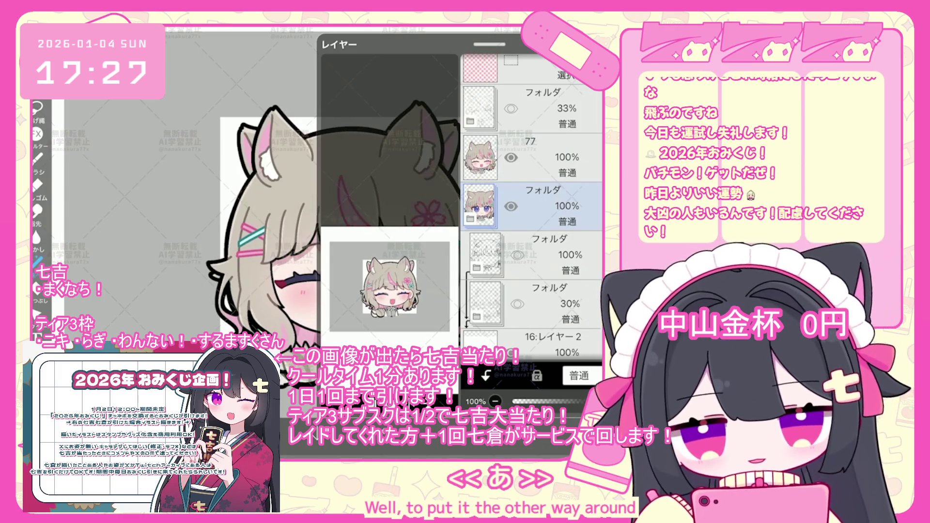
{"action": "left_click", "coordinate": [511, 157]}
{"action": "left_click", "coordinate": [511, 158]}
{"action": "left_click", "coordinate": [511, 158]}
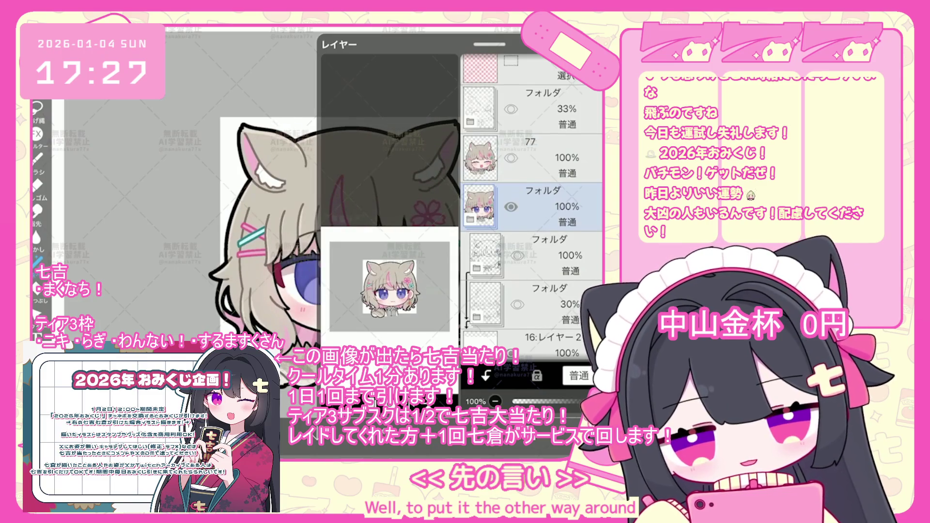
{"action": "left_click", "coordinate": [511, 157]}
{"action": "left_click", "coordinate": [512, 158]}
{"action": "left_click", "coordinate": [511, 157]}
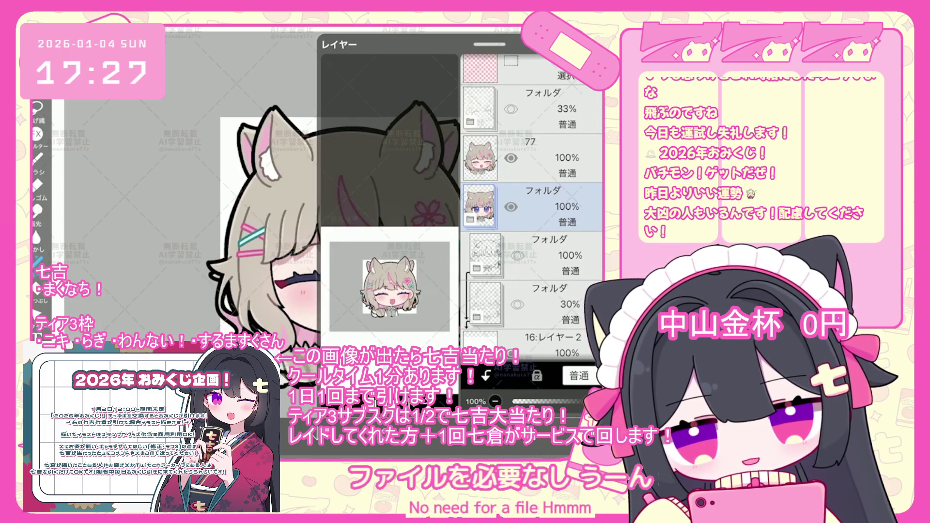
- Copy layer 77 into a new layer 78 and move it into its own new folder
{"action": "left_click", "coordinate": [480, 158]}
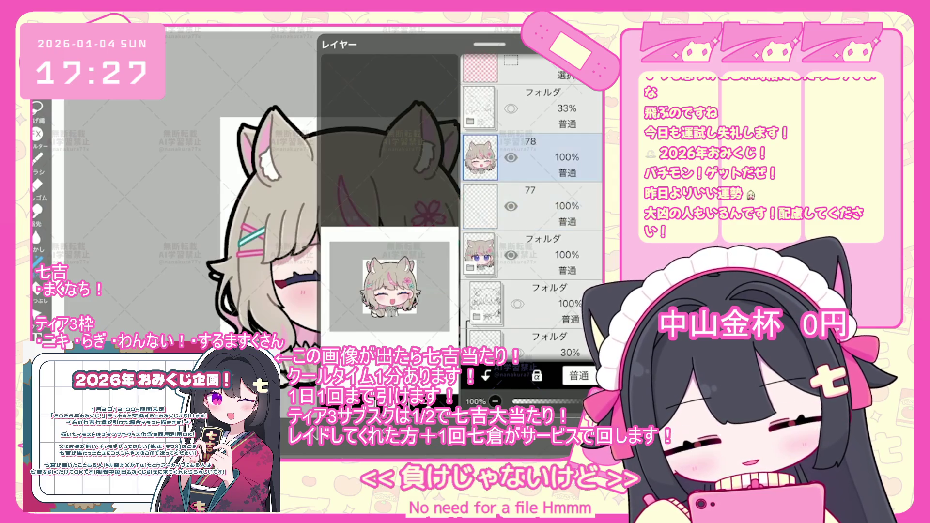
{"action": "left_click", "coordinate": [339, 296]}
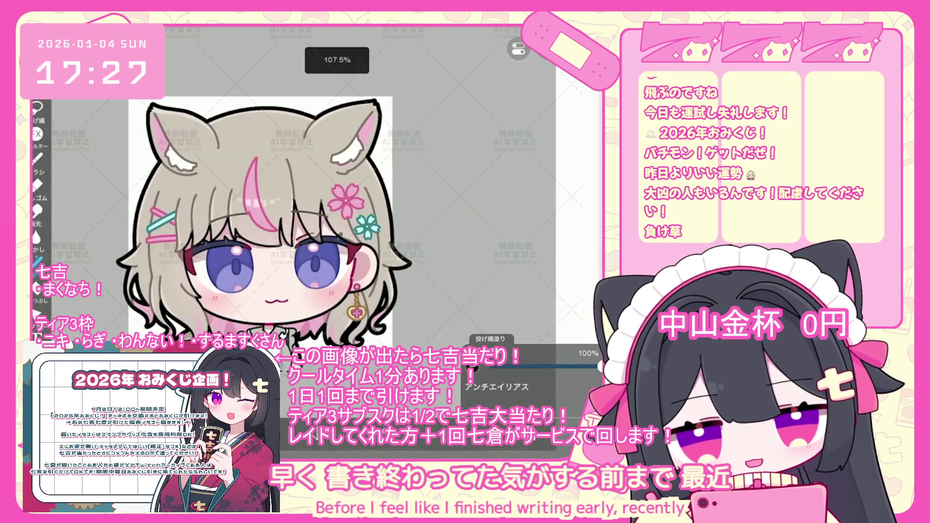
{"action": "left_click", "coordinate": [533, 224]}
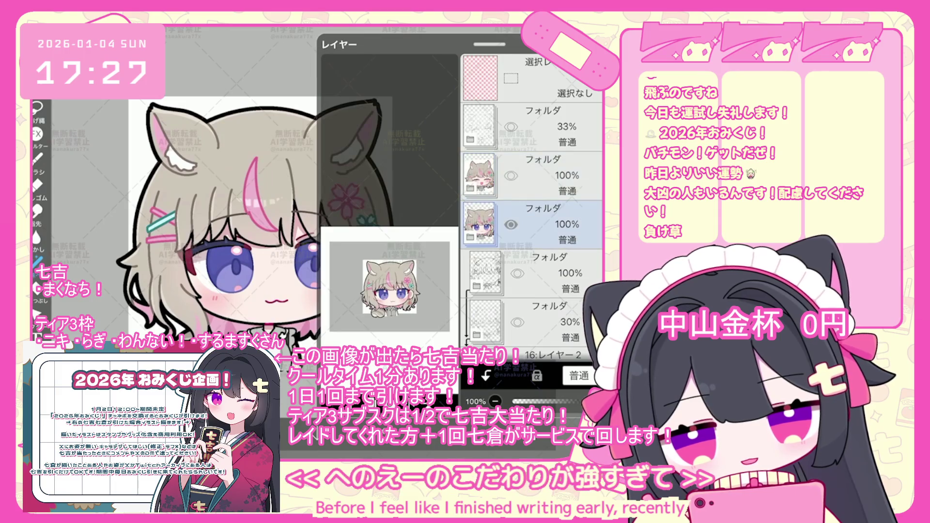
- Toggle the closed-eye folder repeatedly to swap expressions, ending on the closed-eye smile
{"action": "left_click", "coordinate": [533, 175]}
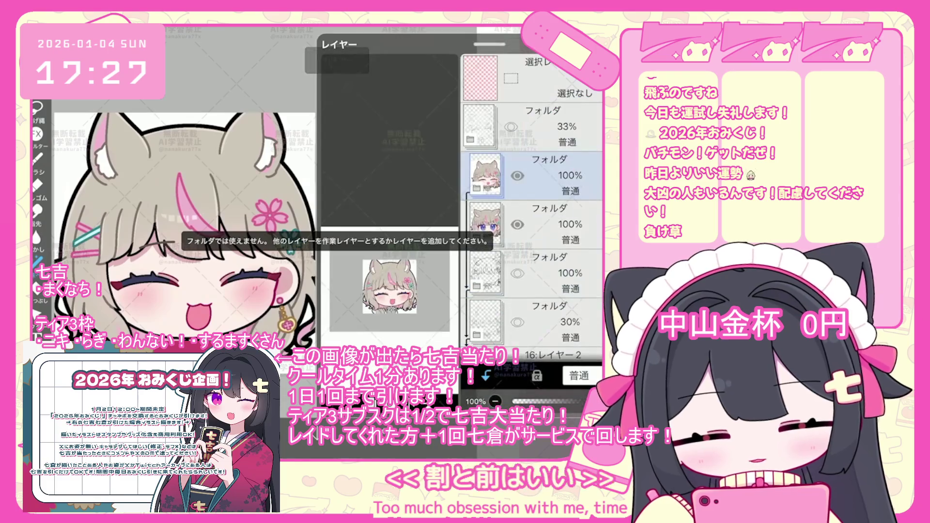
{"action": "left_click", "coordinate": [518, 176]}
{"action": "left_click", "coordinate": [517, 175]}
{"action": "left_click", "coordinate": [518, 175]}
{"action": "left_click", "coordinate": [518, 176]}
{"action": "left_click", "coordinate": [517, 175]}
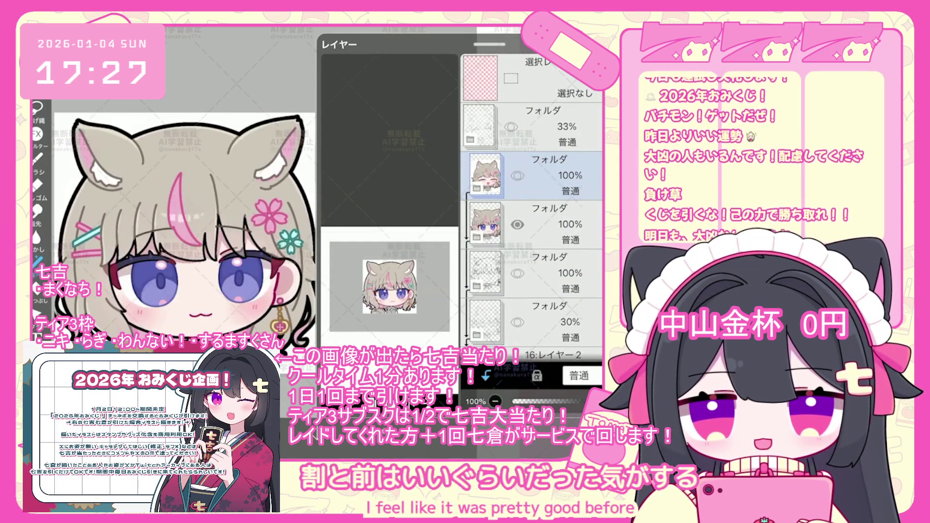
{"action": "left_click", "coordinate": [518, 175]}
{"action": "left_click", "coordinate": [518, 176]}
{"action": "left_click", "coordinate": [518, 175]}
{"action": "left_click", "coordinate": [517, 176]}
{"action": "left_click", "coordinate": [518, 175]}
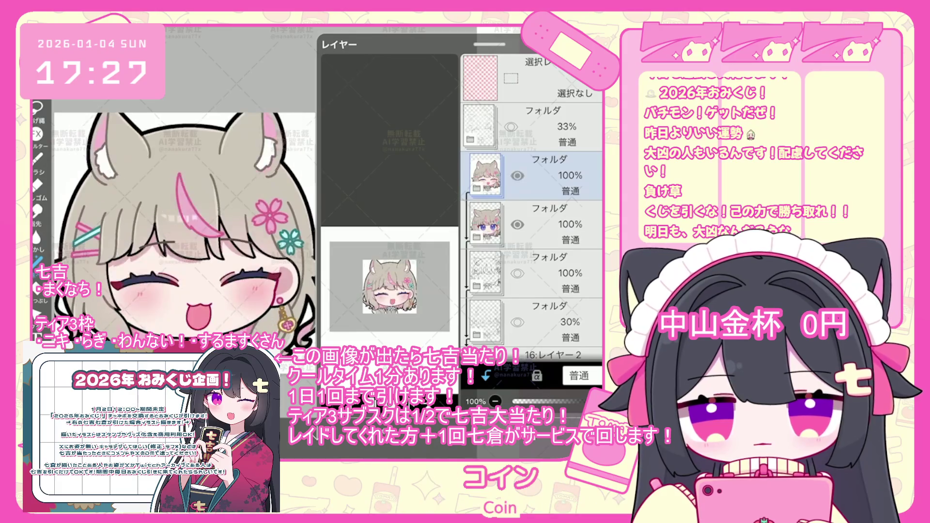
{"action": "left_click", "coordinate": [518, 175]}
{"action": "left_click", "coordinate": [518, 175]}
{"action": "left_click", "coordinate": [517, 175]}
{"action": "left_click", "coordinate": [518, 176]}
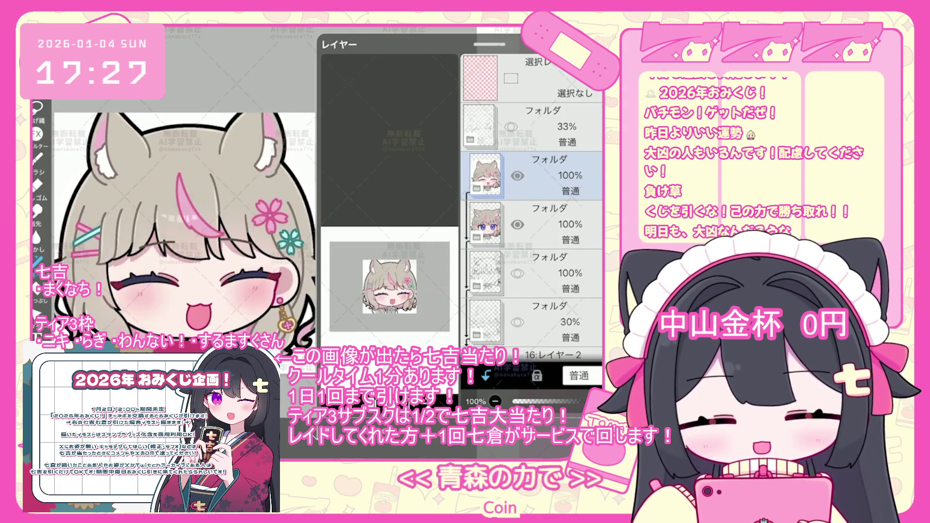
{"action": "left_click", "coordinate": [517, 175]}
{"action": "left_click", "coordinate": [517, 175]}
{"action": "left_click", "coordinate": [518, 175]}
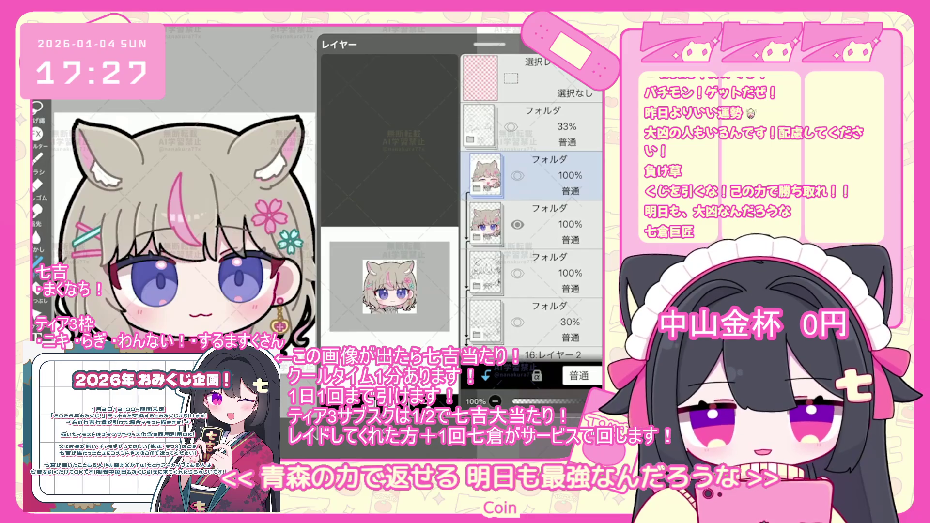
{"action": "left_click", "coordinate": [518, 175]}
{"action": "left_click", "coordinate": [518, 175]}
{"action": "left_click", "coordinate": [518, 175]}
{"action": "left_click", "coordinate": [518, 175]}
{"action": "left_click", "coordinate": [518, 175]}
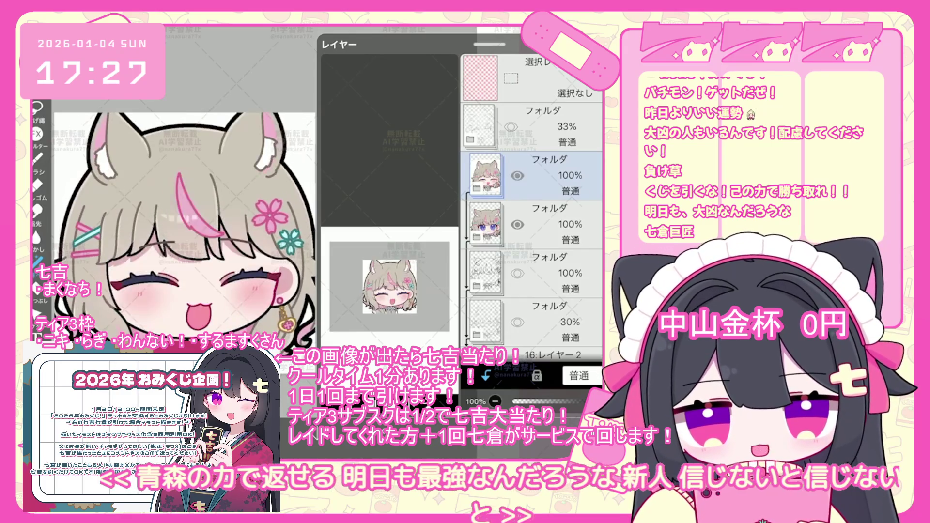
{"action": "left_click", "coordinate": [518, 175]}
{"action": "left_click", "coordinate": [518, 175]}
{"action": "left_click", "coordinate": [517, 175]}
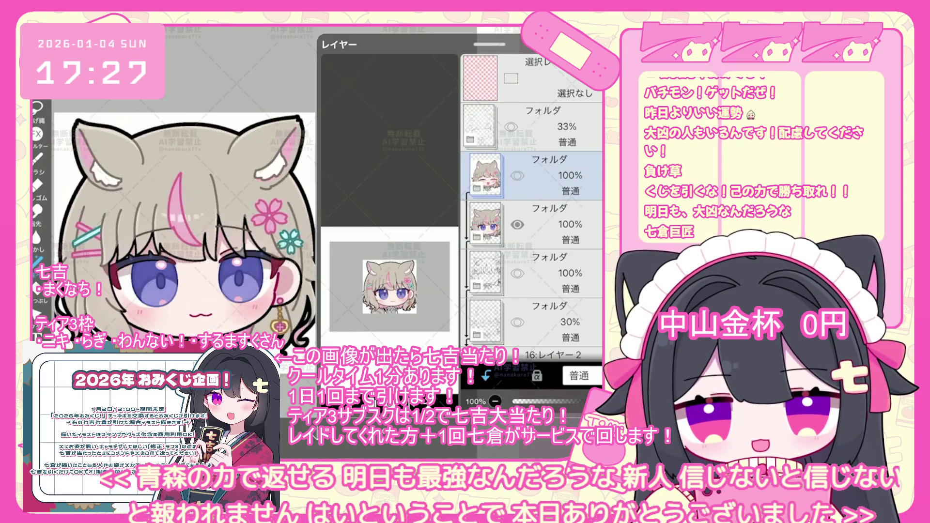
{"action": "left_click", "coordinate": [518, 175]}
{"action": "left_click", "coordinate": [518, 175]}
{"action": "left_click", "coordinate": [517, 176]}
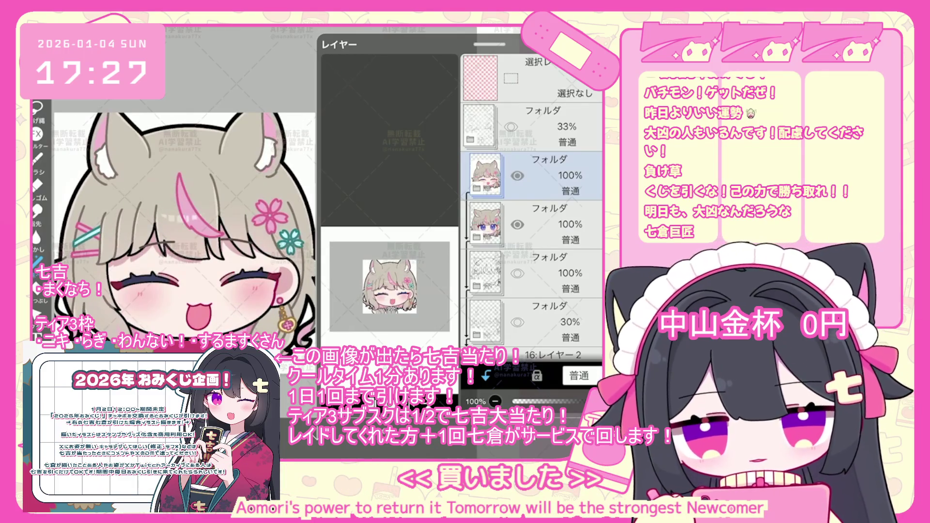
{"action": "left_click", "coordinate": [194, 218]}
{"action": "scroll", "coordinate": [315, 218], "scroll_direction": "up", "scroll_amount": 2}
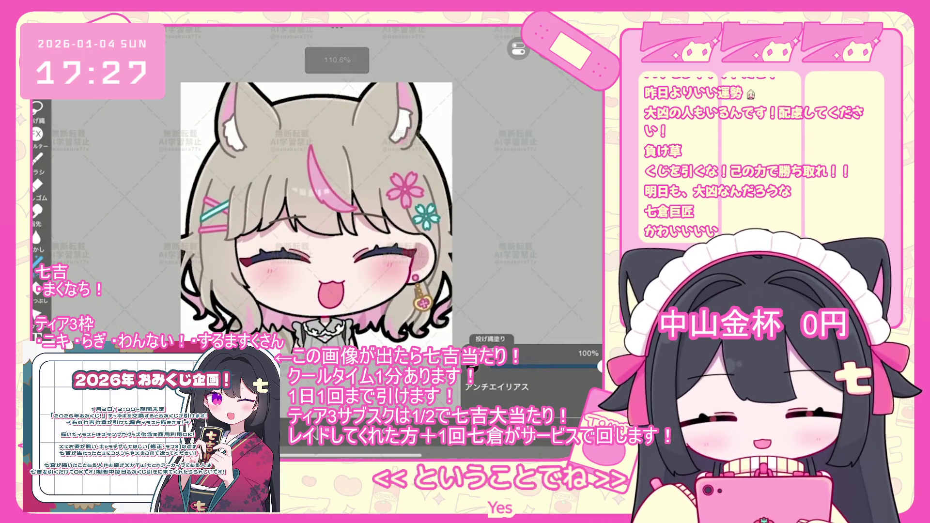